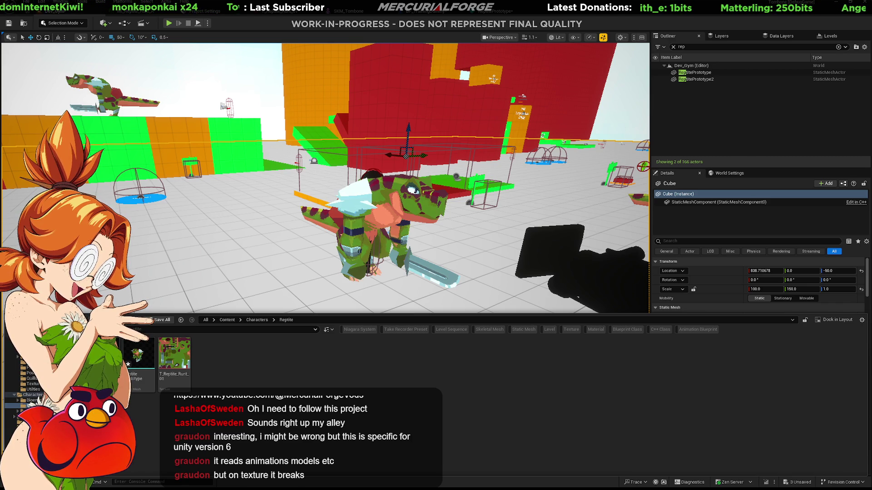
Select the Reptile Prototype mesh asset in the Content Browser to open it in the UV Editor.
{"action": "left_click", "coordinate": [138, 358]}
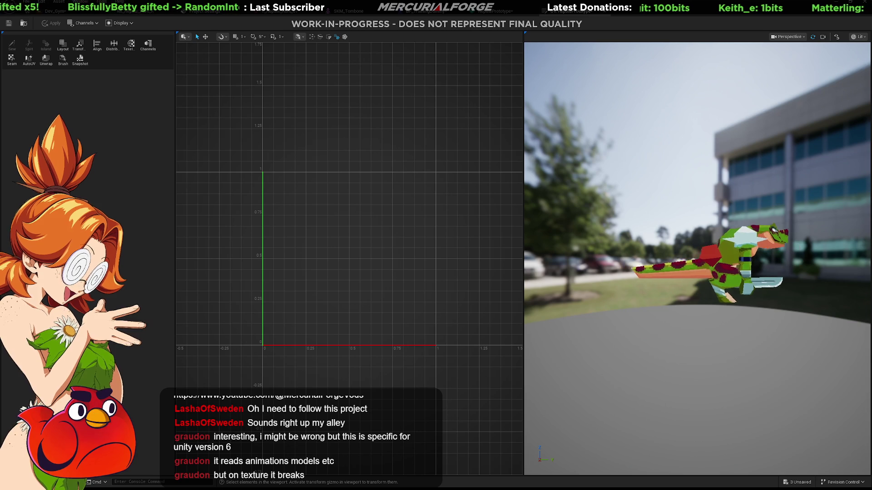
Select the triangle above the reptile's eye and its UV island.
{"action": "left_click_drag", "start_coordinate": [798, 247], "coordinate": [792, 214]}
{"action": "scroll", "coordinate": [826, 267], "scroll_direction": "down", "scroll_amount": 5}
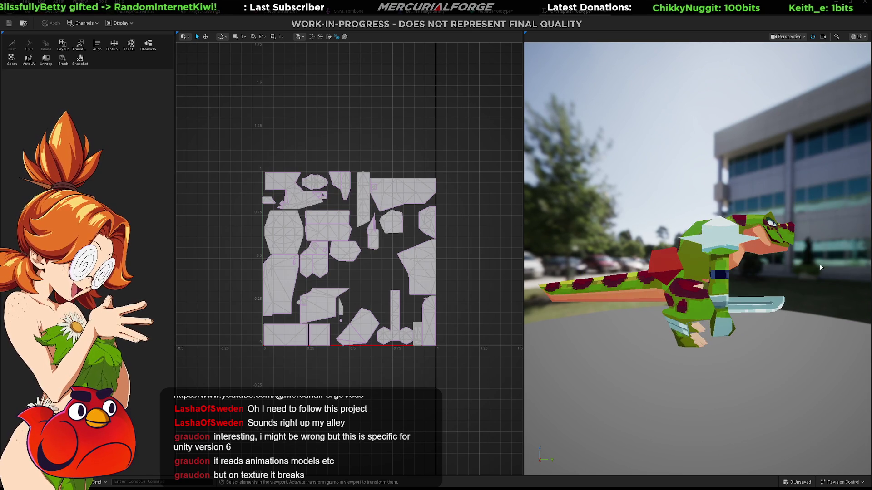
{"action": "left_click_drag", "start_coordinate": [749, 286], "coordinate": [798, 284]}
{"action": "scroll", "coordinate": [797, 284], "scroll_direction": "up", "scroll_amount": 5}
{"action": "left_click", "coordinate": [731, 254]}
{"action": "left_click", "coordinate": [715, 218]}
{"action": "left_click", "coordinate": [718, 217]}
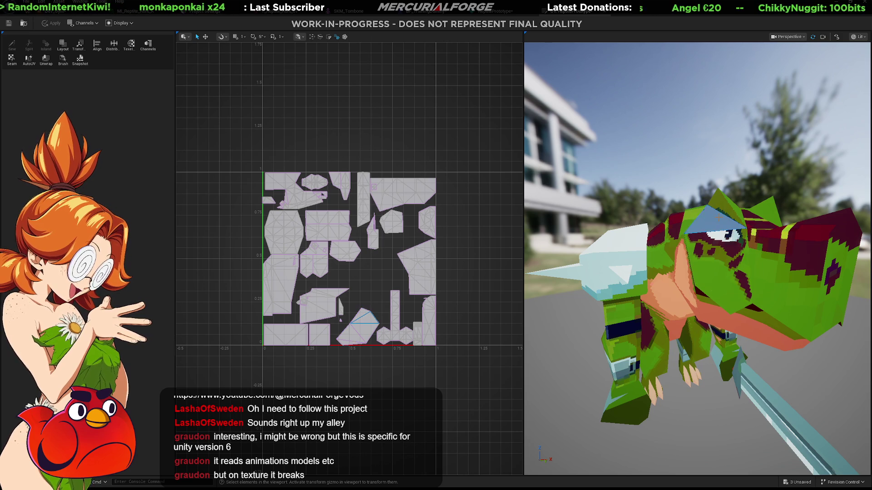
{"action": "double_click", "coordinate": [363, 321]}
{"action": "scroll", "coordinate": [363, 323], "scroll_direction": "up", "scroll_amount": 4}
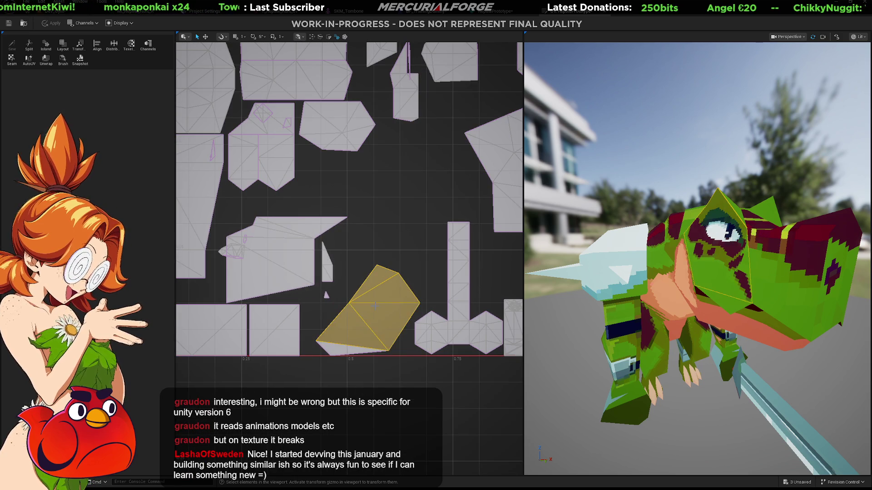
{"action": "left_click", "coordinate": [386, 300]}
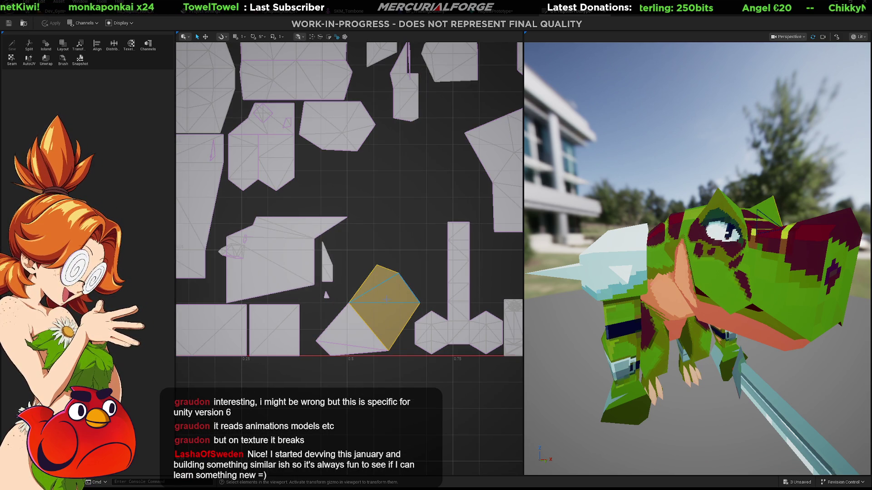
Move the eye-area UV island higher in the layout, then deselect it.
{"action": "key", "text": "w"}
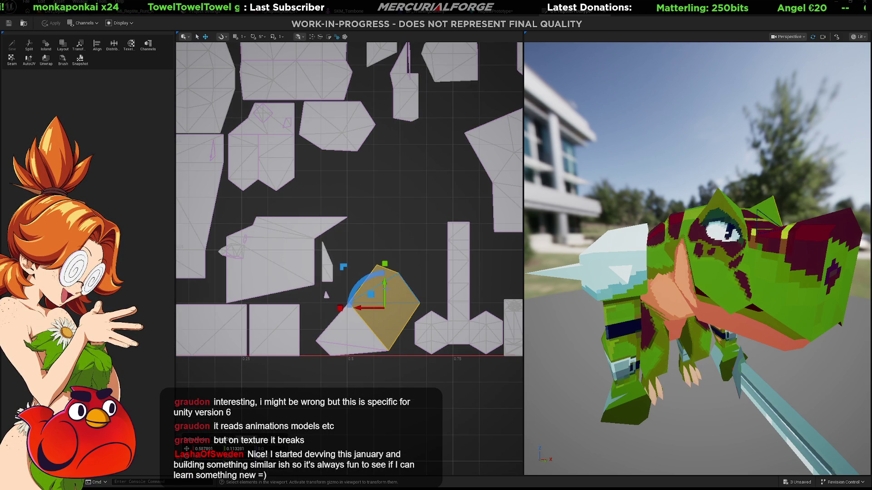
{"action": "left_click", "coordinate": [350, 336], "text": "shift"}
{"action": "mouse_move", "coordinate": [354, 294]}
{"action": "left_mouse_down"}
{"action": "mouse_move", "coordinate": [355, 261]}
{"action": "mouse_move", "coordinate": [354, 321]}
{"action": "left_mouse_up"}
{"action": "mouse_move", "coordinate": [395, 290]}
{"action": "left_mouse_down"}
{"action": "mouse_move", "coordinate": [395, 215]}
{"action": "mouse_move", "coordinate": [395, 263]}
{"action": "left_mouse_up"}
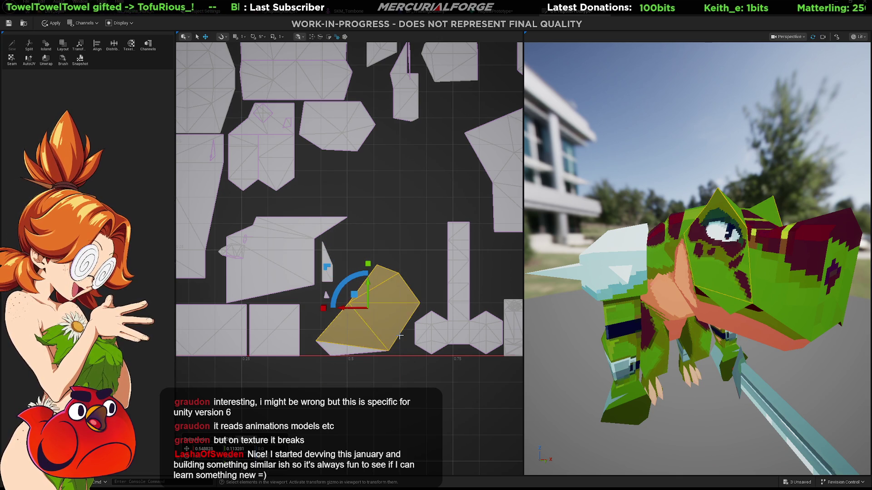
{"action": "scroll", "coordinate": [371, 321], "scroll_direction": "down", "scroll_amount": 2}
{"action": "left_click", "coordinate": [366, 369]}
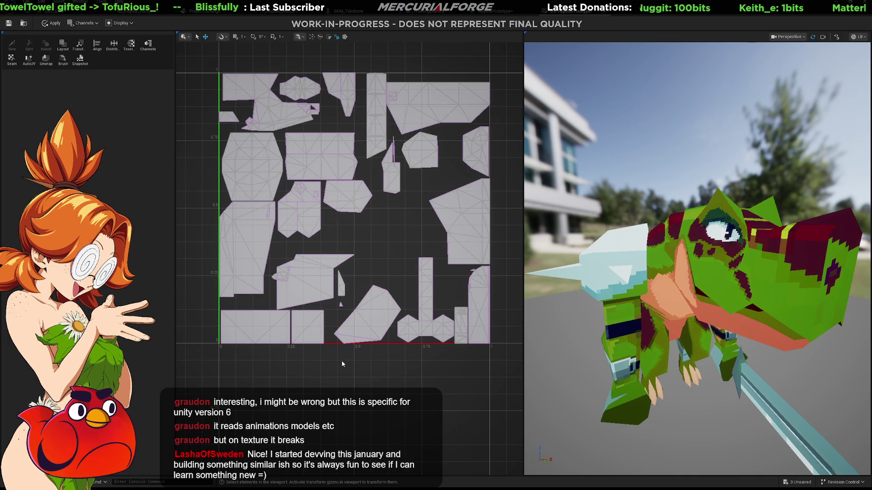
{"action": "left_click", "coordinate": [307, 328]}
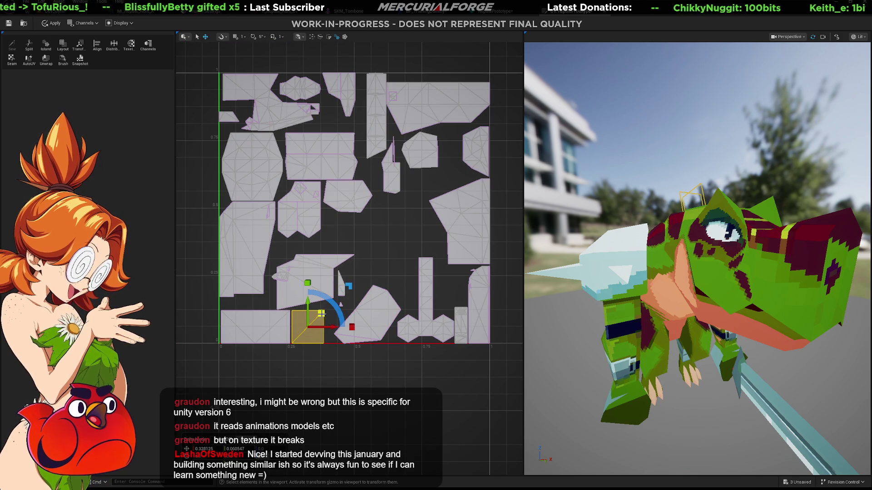
{"action": "mouse_move", "coordinate": [322, 313]}
{"action": "left_mouse_down"}
{"action": "mouse_move", "coordinate": [345, 300]}
{"action": "mouse_move", "coordinate": [390, 244]}
{"action": "left_mouse_up"}
{"action": "left_click_drag", "start_coordinate": [698, 254], "coordinate": [604, 273], "text": "alt"}
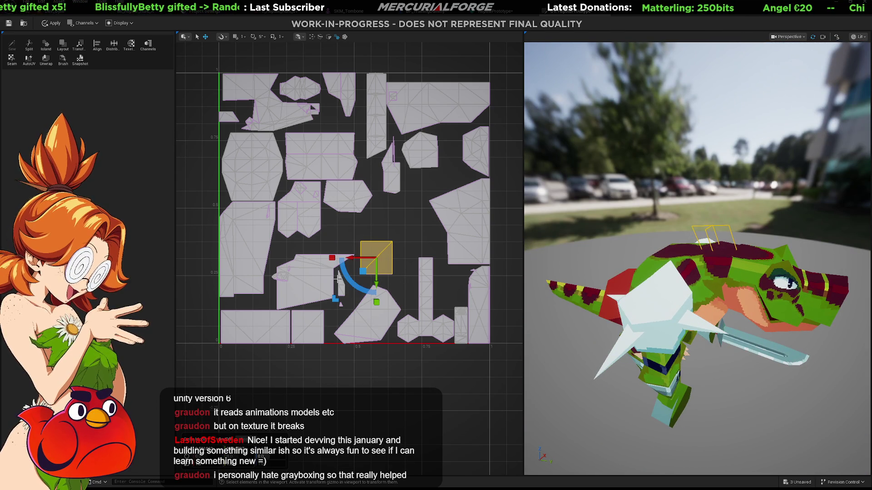
{"action": "mouse_move", "coordinate": [362, 271]}
{"action": "left_mouse_down"}
{"action": "mouse_move", "coordinate": [367, 237]}
{"action": "mouse_move", "coordinate": [306, 213]}
{"action": "mouse_move", "coordinate": [274, 186]}
{"action": "left_mouse_up"}
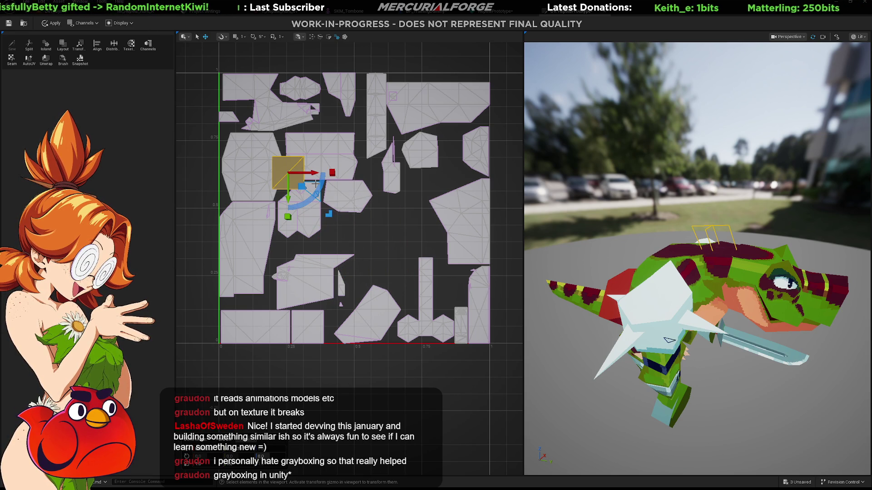
{"action": "key", "text": "ctrl+z"}
{"action": "left_click", "coordinate": [383, 378]}
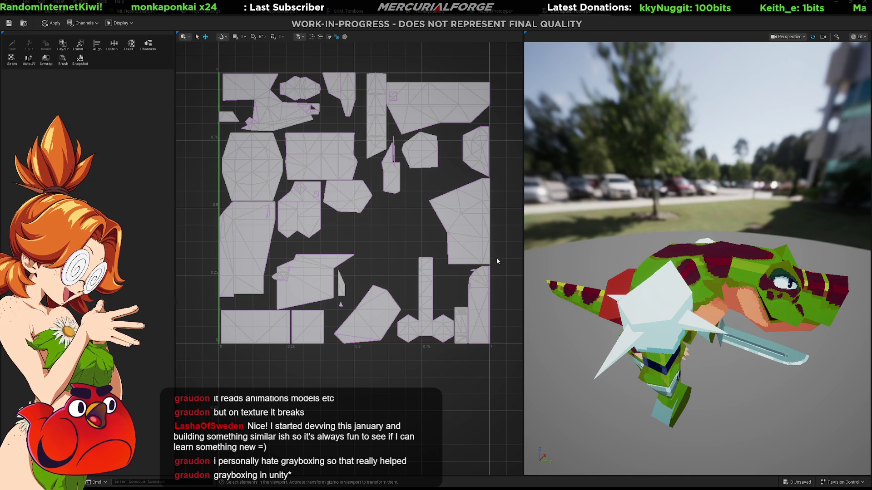
{"action": "key", "text": "ctrl+Tab"}
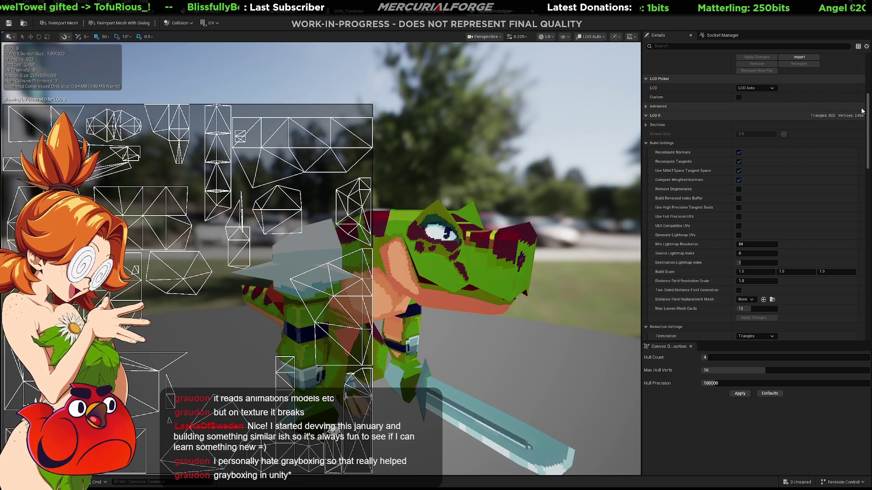
Scroll the Static Mesh editor's Details panel down to the Reduction and LOD Settings.
{"action": "left_click_drag", "start_coordinate": [868, 108], "coordinate": [856, 147]}
{"action": "scroll", "coordinate": [853, 147], "scroll_direction": "down", "scroll_amount": 1}
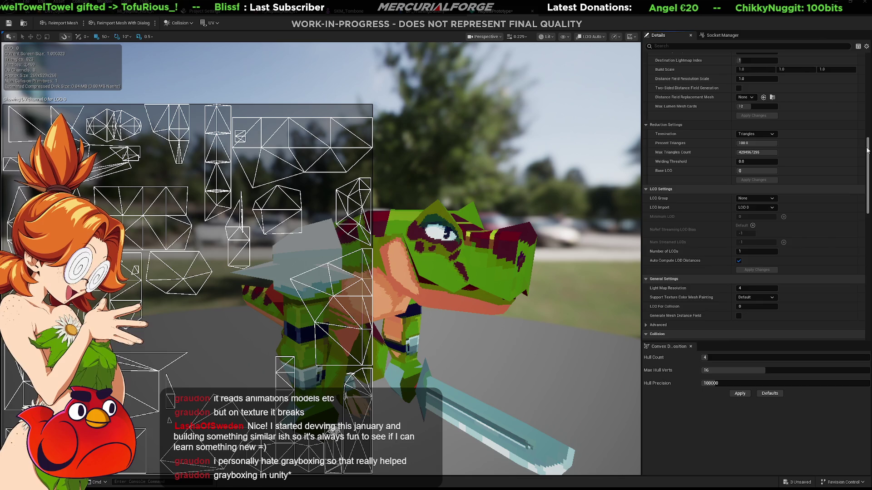
{"action": "scroll", "coordinate": [867, 157], "scroll_direction": "up", "scroll_amount": 5}
{"action": "left_click_drag", "start_coordinate": [867, 156], "coordinate": [866, 183]}
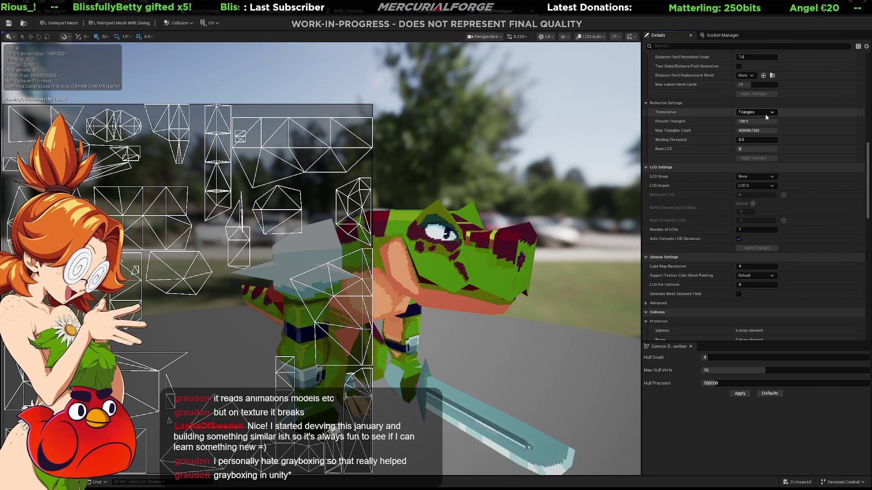
{"action": "left_click_drag", "start_coordinate": [765, 121], "coordinate": [754, 122]}
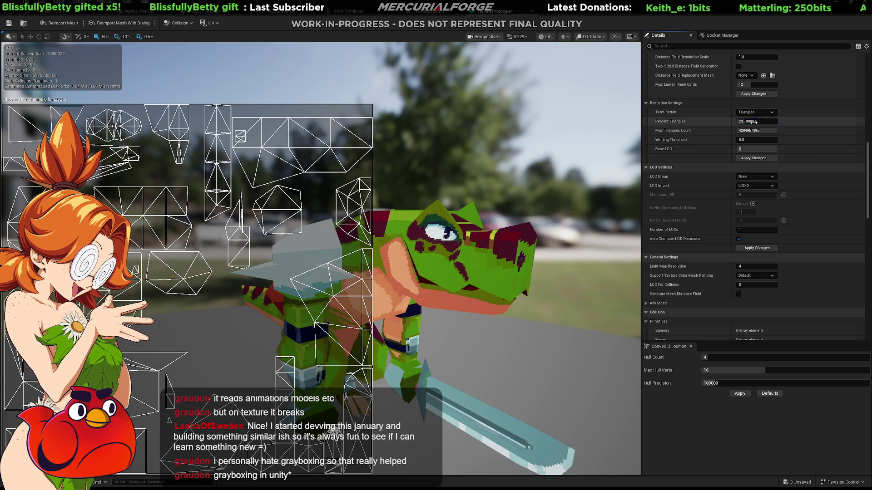
{"action": "left_click", "coordinate": [752, 157]}
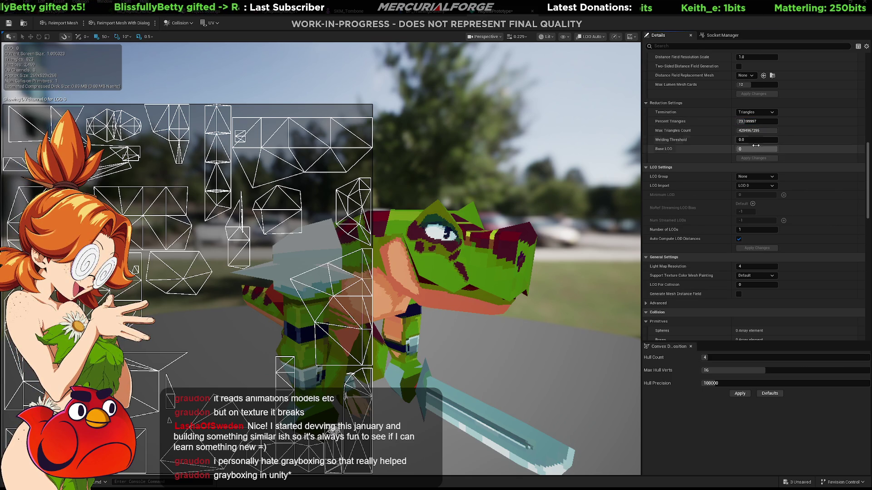
{"action": "left_click_drag", "start_coordinate": [754, 122], "coordinate": [763, 121]}
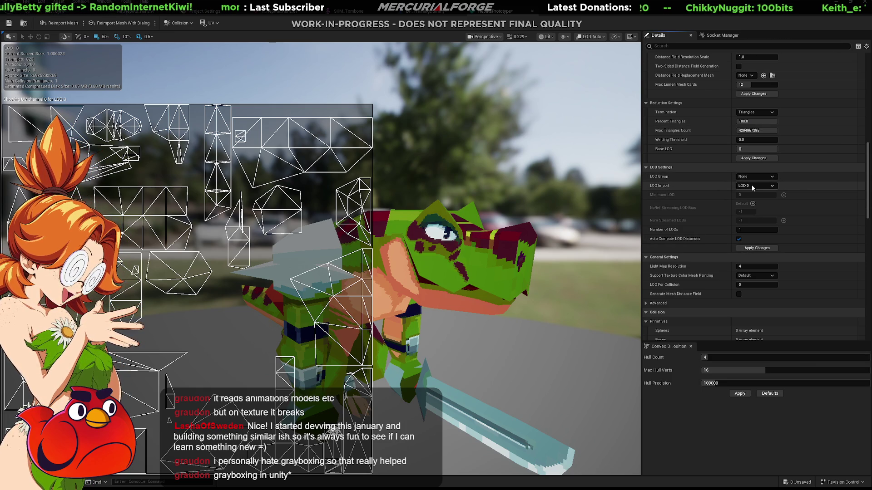
{"action": "left_click", "coordinate": [748, 148]}
{"action": "left_click", "coordinate": [756, 121]}
{"action": "type", "text": "0.028.8"}
{"action": "key", "text": "Return"}
{"action": "left_click", "coordinate": [754, 158]}
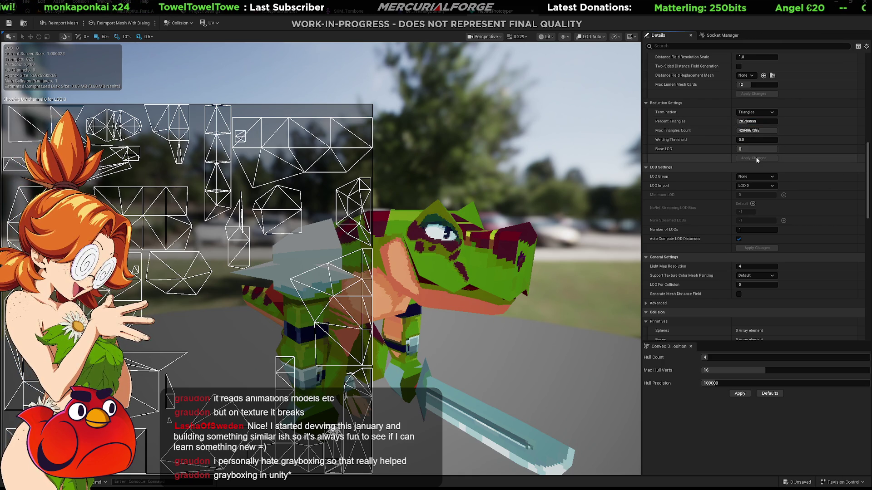
{"action": "left_click", "coordinate": [756, 122]}
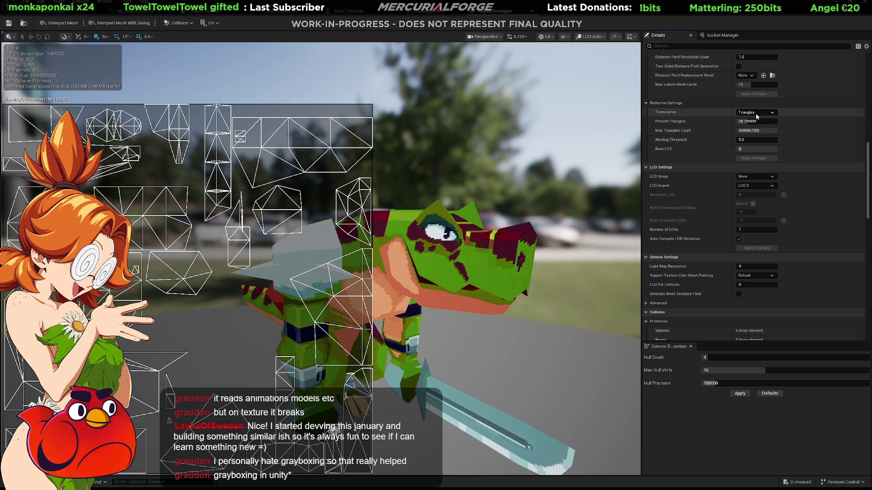
{"action": "type", "text": "100"}
{"action": "key", "text": "Return"}
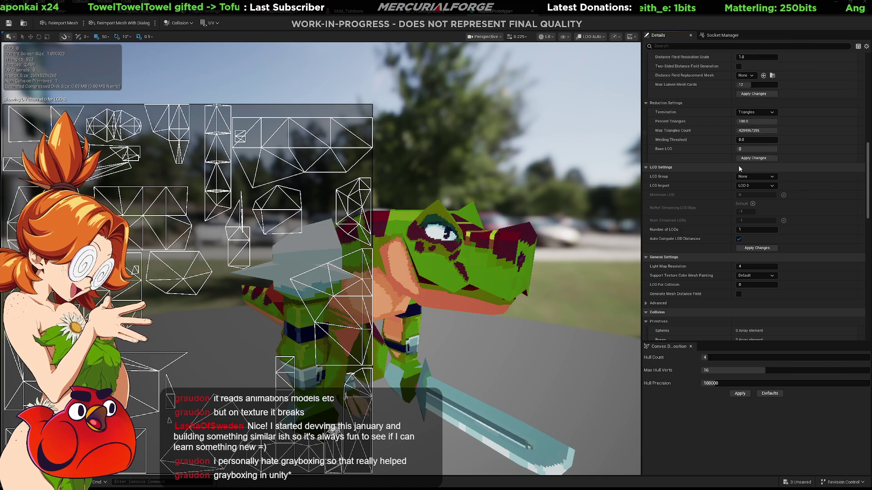
{"action": "left_click", "coordinate": [770, 159]}
{"action": "scroll", "coordinate": [696, 234], "scroll_direction": "down", "scroll_amount": 10}
{"action": "scroll", "coordinate": [697, 234], "scroll_direction": "down", "scroll_amount": 10}
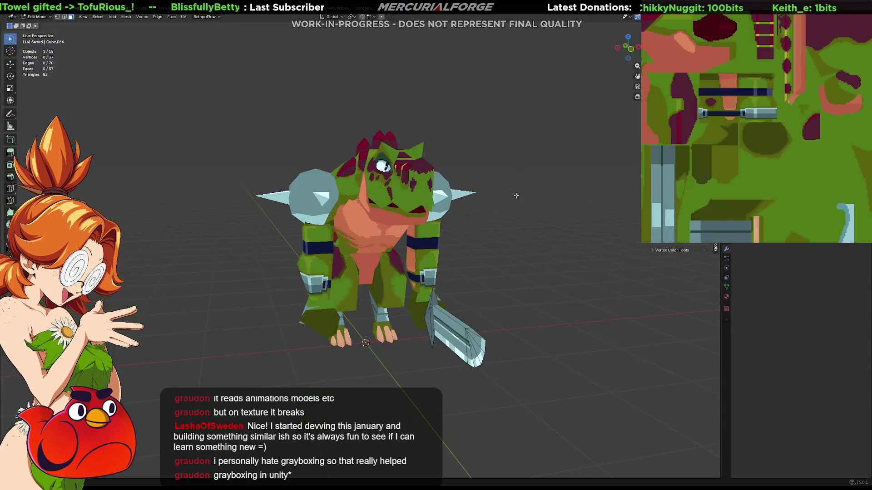
Leave Edit Mode, deselect all parts, and orbit around the reptile to inspect it.
{"action": "key", "text": "a"}
{"action": "mouse_move", "coordinate": [516, 199]}
{"action": "middle_mouse_down"}
{"action": "mouse_move", "coordinate": [522, 225]}
{"action": "mouse_move", "coordinate": [288, 224]}
{"action": "mouse_move", "coordinate": [448, 218]}
{"action": "middle_mouse_up"}
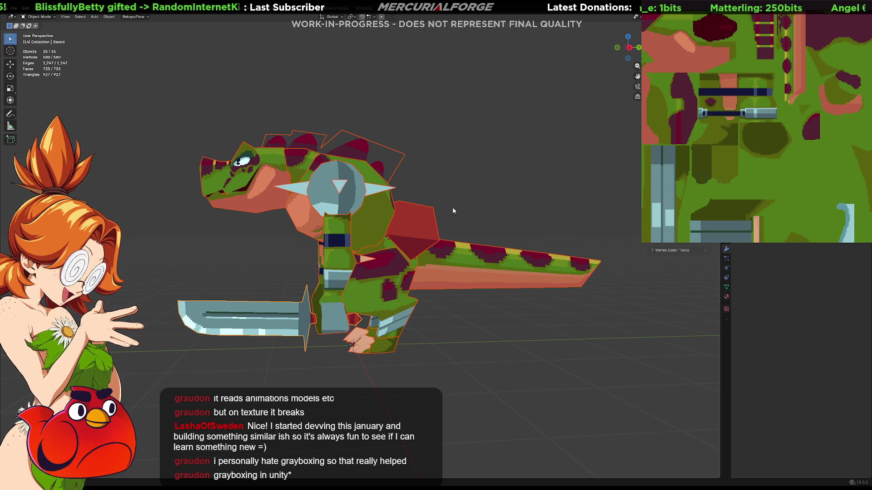
{"action": "key", "text": "alt+a"}
{"action": "scroll", "coordinate": [367, 211], "scroll_direction": "down", "scroll_amount": 3}
{"action": "mouse_move", "coordinate": [367, 212]}
{"action": "middle_mouse_down"}
{"action": "mouse_move", "coordinate": [490, 179]}
{"action": "mouse_move", "coordinate": [459, 206]}
{"action": "mouse_move", "coordinate": [487, 213]}
{"action": "mouse_move", "coordinate": [397, 225]}
{"action": "mouse_move", "coordinate": [405, 252]}
{"action": "mouse_move", "coordinate": [411, 244]}
{"action": "mouse_move", "coordinate": [304, 268]}
{"action": "mouse_move", "coordinate": [227, 268]}
{"action": "mouse_move", "coordinate": [479, 271]}
{"action": "mouse_move", "coordinate": [315, 254]}
{"action": "mouse_move", "coordinate": [154, 260]}
{"action": "mouse_move", "coordinate": [677, 261]}
{"action": "mouse_move", "coordinate": [531, 247]}
{"action": "mouse_move", "coordinate": [563, 251]}
{"action": "middle_mouse_up"}
{"action": "scroll", "coordinate": [411, 244], "scroll_direction": "up", "scroll_amount": 5}
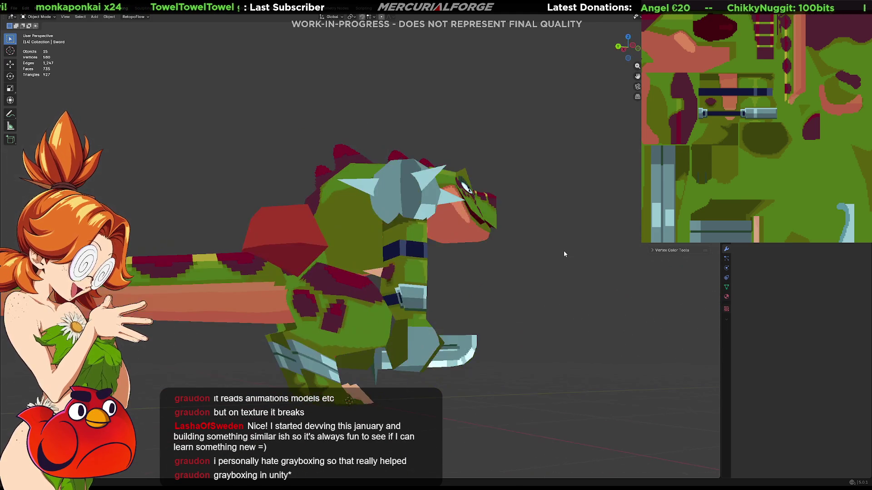
{"action": "mouse_move", "coordinate": [375, 251]}
{"action": "middle_mouse_down"}
{"action": "mouse_move", "coordinate": [549, 221]}
{"action": "mouse_move", "coordinate": [523, 228]}
{"action": "mouse_move", "coordinate": [557, 221]}
{"action": "mouse_move", "coordinate": [577, 229]}
{"action": "mouse_move", "coordinate": [525, 232]}
{"action": "mouse_move", "coordinate": [445, 260]}
{"action": "mouse_move", "coordinate": [513, 273]}
{"action": "mouse_move", "coordinate": [498, 288]}
{"action": "middle_mouse_up"}
{"action": "scroll", "coordinate": [413, 244], "scroll_direction": "up", "scroll_amount": 5}
Inspect Tail.002 in Edit Mode and local view, then return to the full model.
{"action": "left_click", "coordinate": [463, 255]}
{"action": "mouse_move", "coordinate": [463, 255]}
{"action": "middle_mouse_down"}
{"action": "mouse_move", "coordinate": [437, 251]}
{"action": "mouse_move", "coordinate": [438, 258]}
{"action": "mouse_move", "coordinate": [473, 254]}
{"action": "mouse_move", "coordinate": [568, 227]}
{"action": "mouse_move", "coordinate": [531, 236]}
{"action": "middle_mouse_up"}
{"action": "key", "text": "Tab"}
{"action": "key", "text": "Tab"}
{"action": "key", "text": "KP_Divide"}
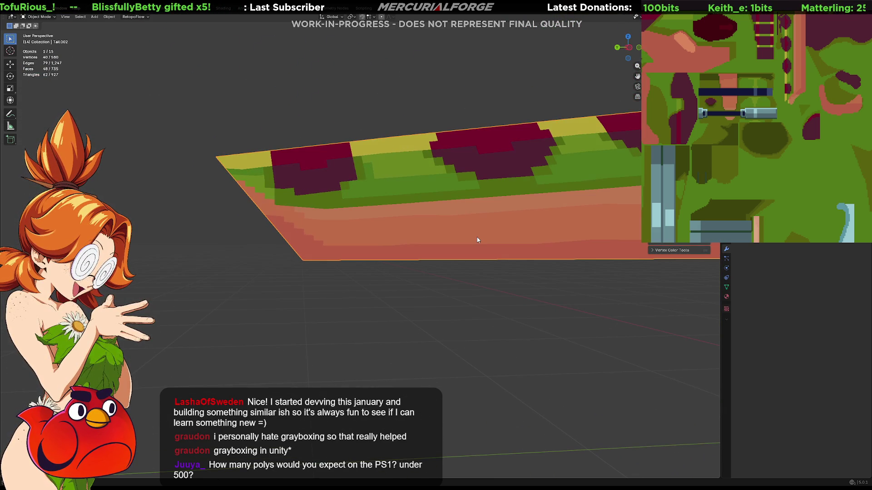
{"action": "left_click", "coordinate": [487, 298]}
{"action": "key", "text": "KP_Divide"}
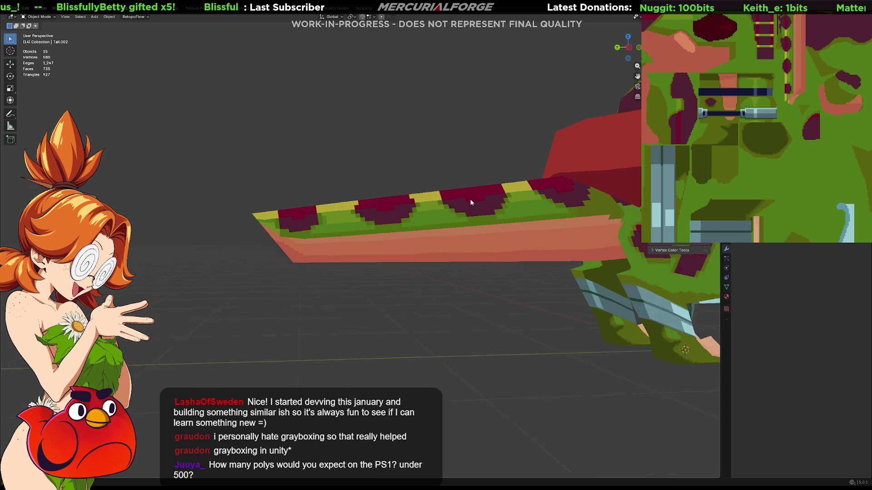
{"action": "mouse_move", "coordinate": [346, 218]}
{"action": "middle_mouse_down"}
{"action": "mouse_move", "coordinate": [407, 209]}
{"action": "mouse_move", "coordinate": [401, 204]}
{"action": "middle_mouse_up"}
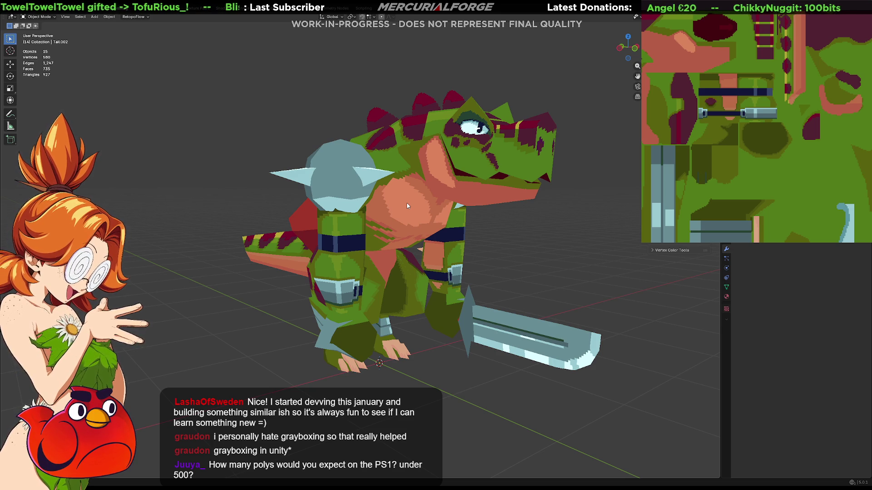
{"action": "mouse_move", "coordinate": [380, 181]}
{"action": "middle_mouse_down"}
{"action": "mouse_move", "coordinate": [421, 183]}
{"action": "mouse_move", "coordinate": [421, 173]}
{"action": "middle_mouse_up"}
Select the red pentagon tail piece and frame the view on it.
{"action": "scroll", "coordinate": [435, 187], "scroll_direction": "up", "scroll_amount": 3}
{"action": "scroll", "coordinate": [436, 189], "scroll_direction": "up", "scroll_amount": 2}
{"action": "left_click", "coordinate": [431, 205]}
{"action": "key", "text": "KP_Decimal"}
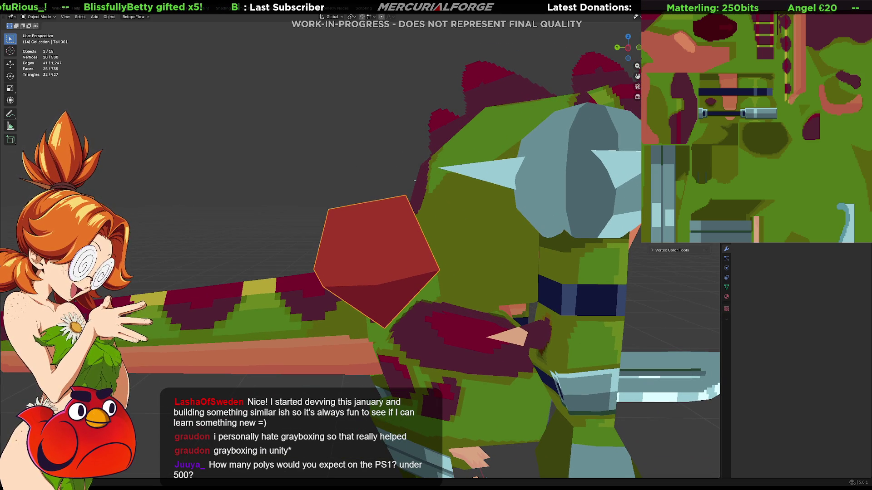
Turn on the Wireframe overlay and orbit to inspect the low-poly triangles.
{"action": "left_click", "coordinate": [636, 17]}
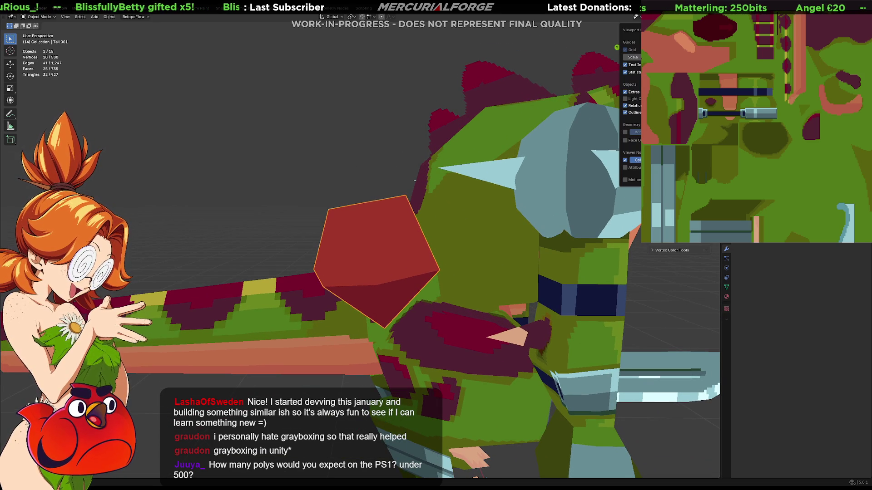
{"action": "left_click", "coordinate": [620, 132]}
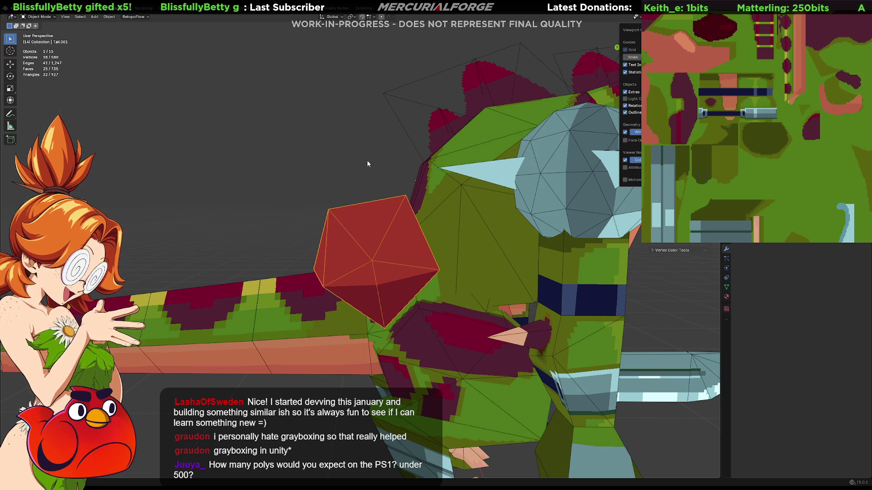
{"action": "middle_click_drag", "start_coordinate": [386, 167], "coordinate": [387, 180]}
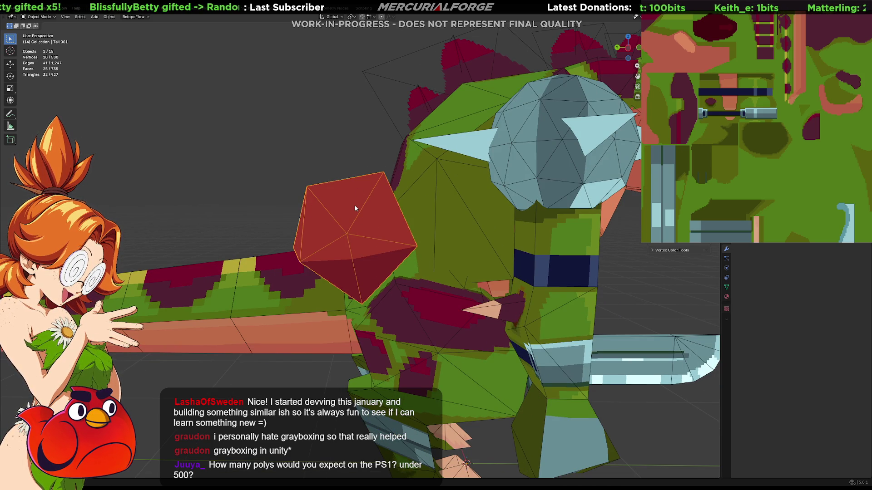
{"action": "mouse_move", "coordinate": [413, 208]}
{"action": "middle_mouse_down"}
{"action": "mouse_move", "coordinate": [447, 238]}
{"action": "mouse_move", "coordinate": [438, 221]}
{"action": "middle_mouse_up"}
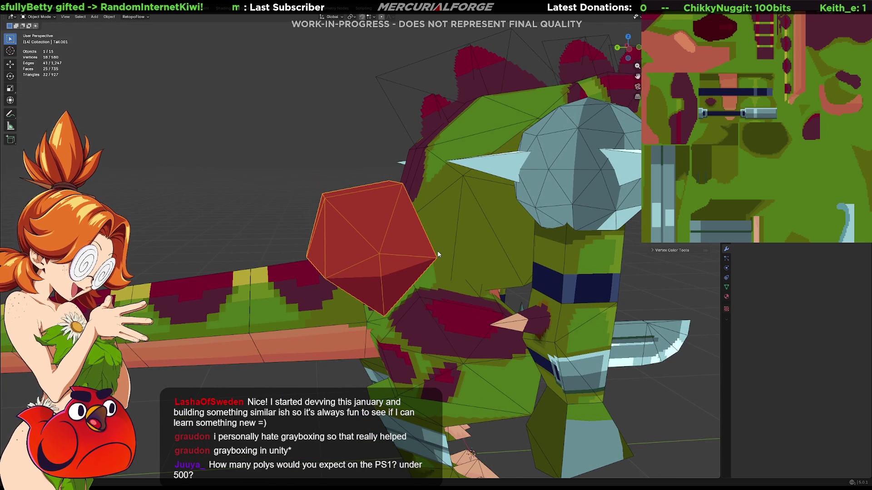
Delete the red tail polyhedron and scale the body edge where the tail meets the back.
{"action": "key", "text": "Delete"}
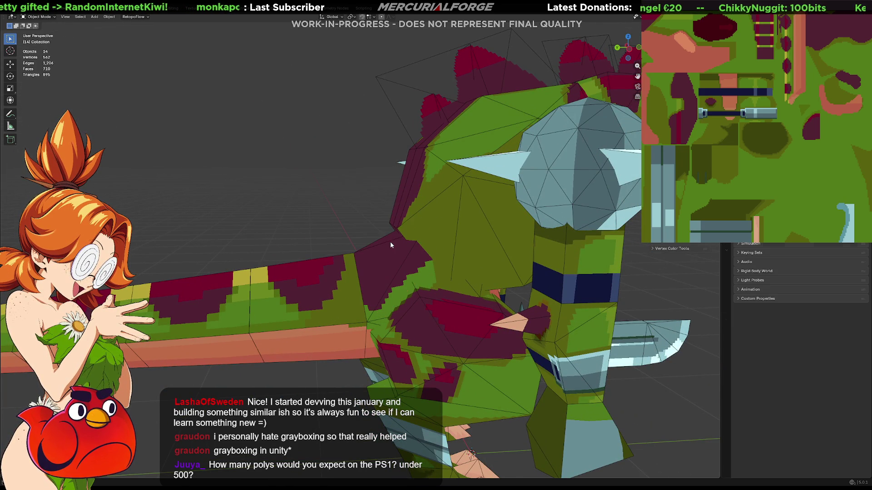
{"action": "mouse_move", "coordinate": [396, 230]}
{"action": "middle_mouse_down"}
{"action": "mouse_move", "coordinate": [467, 223]}
{"action": "mouse_move", "coordinate": [475, 211]}
{"action": "mouse_move", "coordinate": [402, 224]}
{"action": "middle_mouse_up"}
{"action": "left_click", "coordinate": [439, 230]}
{"action": "key", "text": "Tab"}
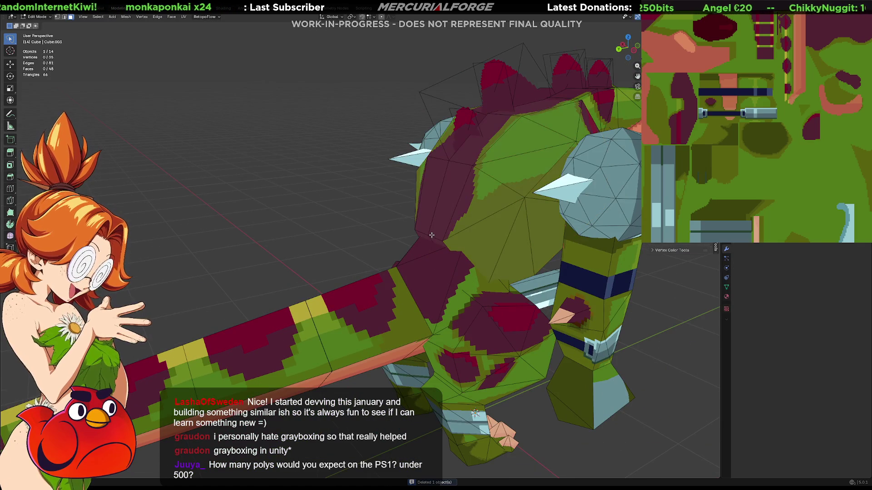
{"action": "key", "text": "2"}
{"action": "left_click", "coordinate": [427, 235], "text": "alt"}
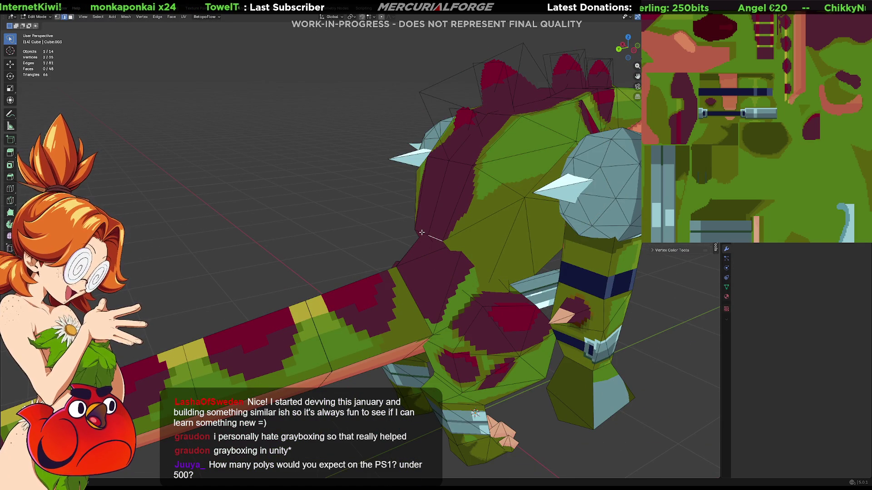
{"action": "key", "text": "g"}
{"action": "key", "text": "y"}
{"action": "key", "text": "s"}
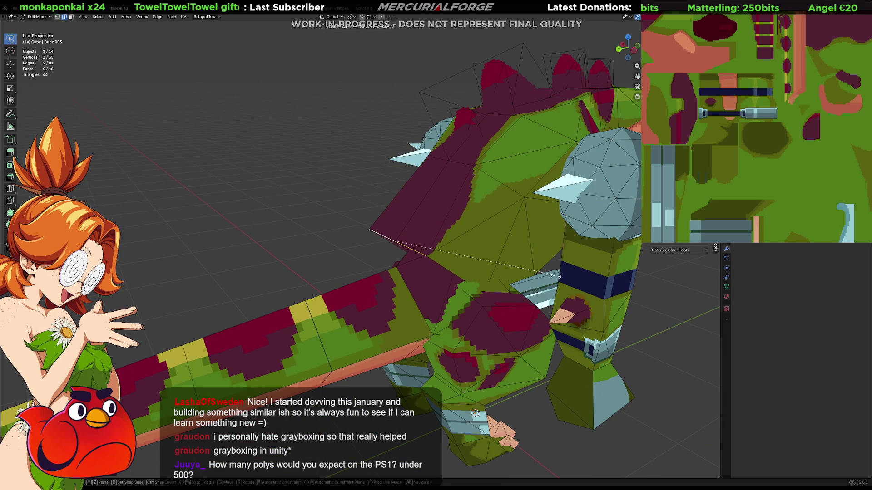
{"action": "left_click", "coordinate": [613, 290]}
{"action": "mouse_move", "coordinate": [613, 290]}
{"action": "middle_mouse_down"}
{"action": "mouse_move", "coordinate": [480, 247]}
{"action": "mouse_move", "coordinate": [572, 245]}
{"action": "middle_mouse_up"}
{"action": "middle_click_drag", "start_coordinate": [444, 221], "coordinate": [451, 230]}
Bevel that edge and stretch the new faces vertically into a block, back in Object Mode.
{"action": "key", "text": "ctrl+b"}
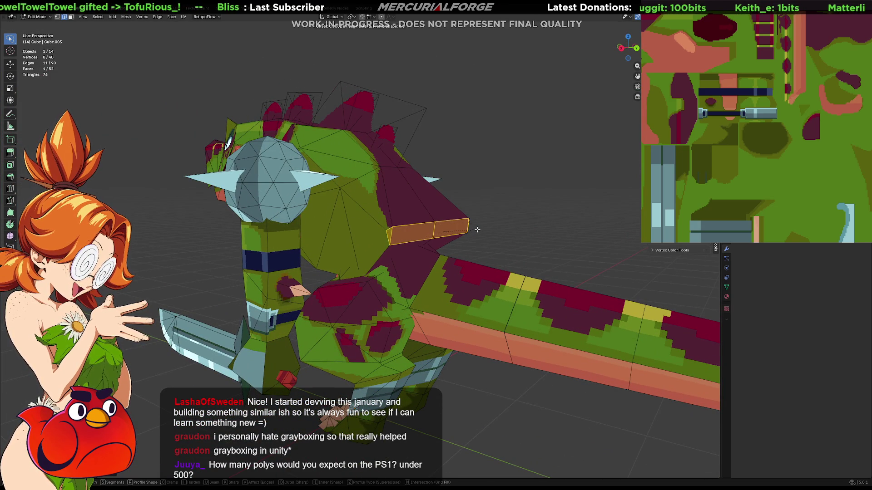
{"action": "left_click", "coordinate": [479, 233]}
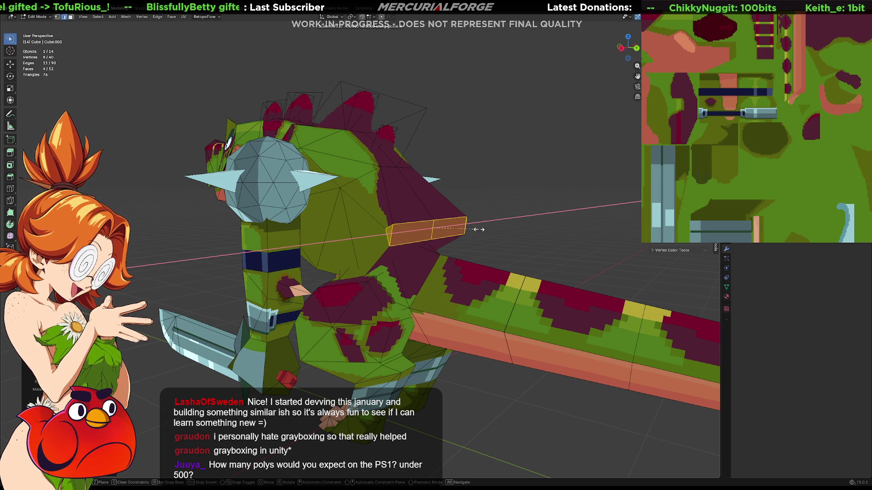
{"action": "key", "text": "s"}
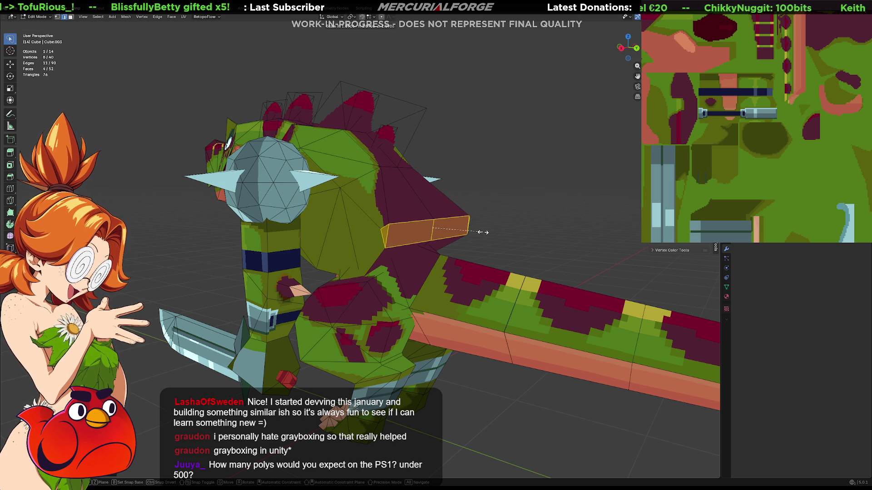
{"action": "key", "text": "y"}
{"action": "key", "text": "z"}
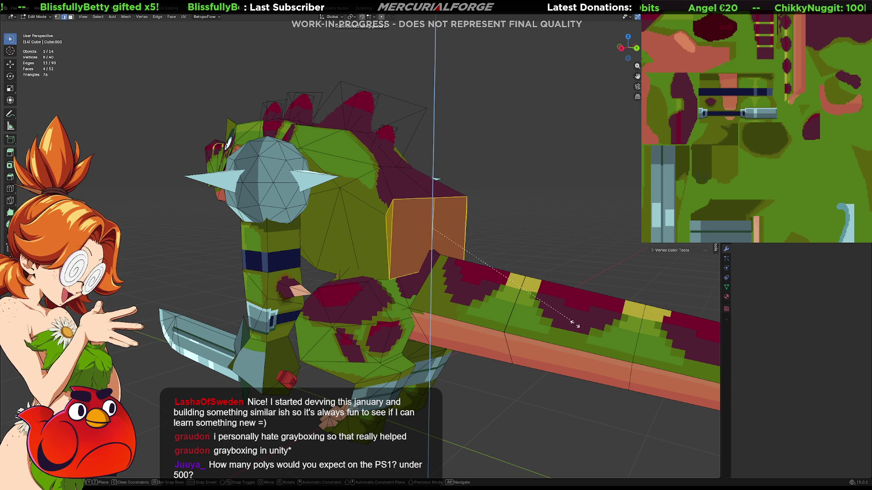
{"action": "left_click", "coordinate": [575, 322]}
{"action": "key", "text": "alt+a"}
{"action": "mouse_move", "coordinate": [574, 320]}
{"action": "middle_mouse_down"}
{"action": "mouse_move", "coordinate": [513, 245]}
{"action": "mouse_move", "coordinate": [452, 237]}
{"action": "middle_mouse_up"}
{"action": "key", "text": "Tab"}
{"action": "left_click", "coordinate": [449, 240]}
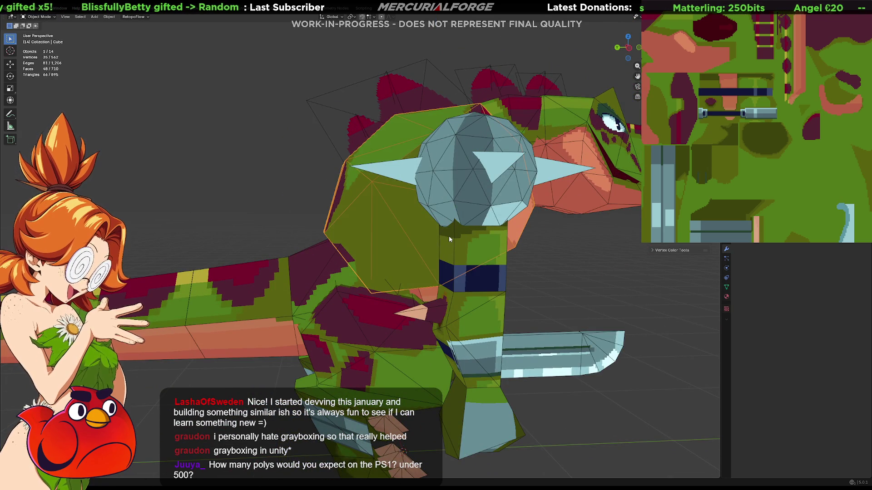
Restore the red polyhedron on the tail and orbit around the model, selecting the Torso and tail piece.
{"action": "key", "text": "ctrl+v"}
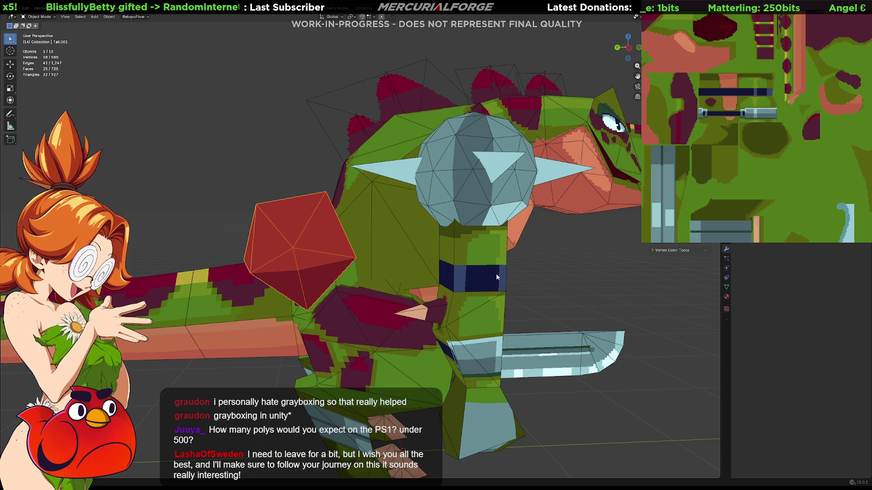
{"action": "key", "text": "alt+a"}
{"action": "mouse_move", "coordinate": [394, 243]}
{"action": "middle_mouse_down"}
{"action": "mouse_move", "coordinate": [415, 266]}
{"action": "mouse_move", "coordinate": [482, 261]}
{"action": "mouse_move", "coordinate": [460, 246]}
{"action": "mouse_move", "coordinate": [416, 261]}
{"action": "mouse_move", "coordinate": [404, 241]}
{"action": "mouse_move", "coordinate": [413, 258]}
{"action": "mouse_move", "coordinate": [351, 271]}
{"action": "mouse_move", "coordinate": [266, 273]}
{"action": "mouse_move", "coordinate": [261, 287]}
{"action": "middle_mouse_up"}
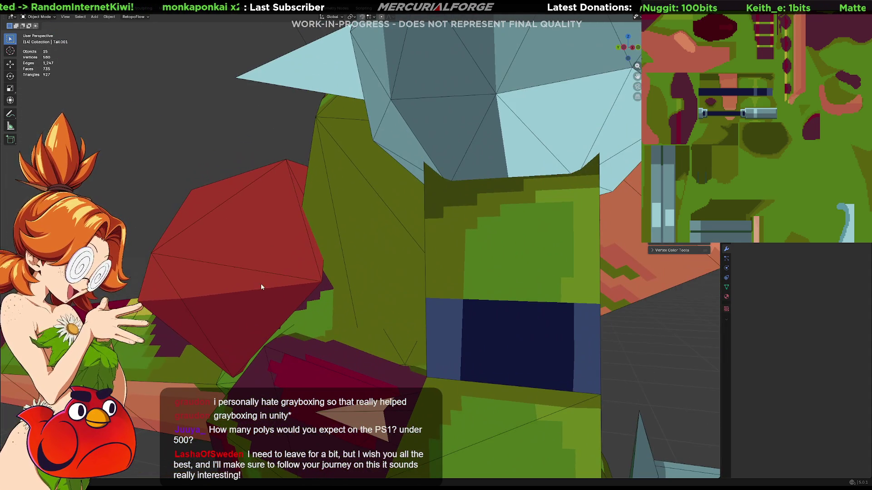
{"action": "left_click", "coordinate": [326, 312]}
{"action": "mouse_move", "coordinate": [326, 313]}
{"action": "middle_mouse_down"}
{"action": "mouse_move", "coordinate": [369, 274]}
{"action": "mouse_move", "coordinate": [323, 281]}
{"action": "mouse_move", "coordinate": [282, 268]}
{"action": "mouse_move", "coordinate": [307, 271]}
{"action": "mouse_move", "coordinate": [293, 270]}
{"action": "mouse_move", "coordinate": [250, 228]}
{"action": "mouse_move", "coordinate": [260, 266]}
{"action": "mouse_move", "coordinate": [275, 272]}
{"action": "mouse_move", "coordinate": [263, 270]}
{"action": "middle_mouse_up"}
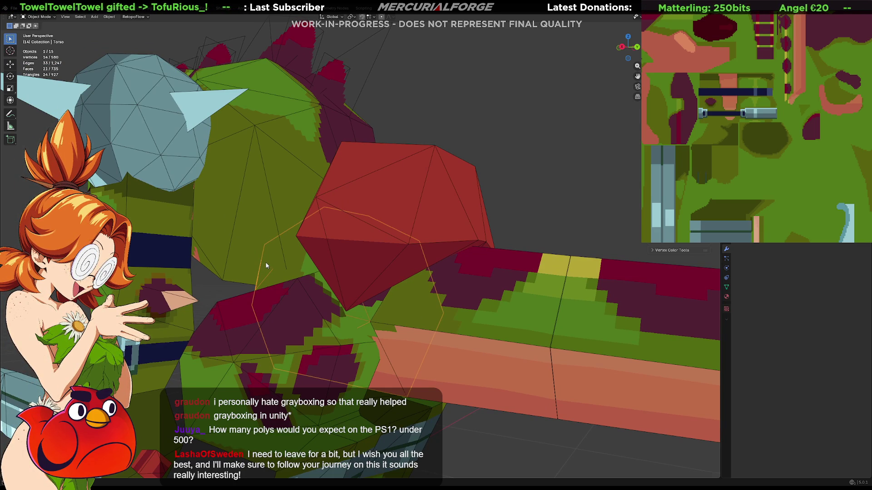
{"action": "mouse_move", "coordinate": [432, 228]}
{"action": "middle_mouse_down"}
{"action": "mouse_move", "coordinate": [376, 242]}
{"action": "mouse_move", "coordinate": [299, 234]}
{"action": "mouse_move", "coordinate": [353, 246]}
{"action": "mouse_move", "coordinate": [346, 237]}
{"action": "mouse_move", "coordinate": [389, 233]}
{"action": "mouse_move", "coordinate": [294, 202]}
{"action": "mouse_move", "coordinate": [299, 272]}
{"action": "mouse_move", "coordinate": [370, 218]}
{"action": "mouse_move", "coordinate": [447, 220]}
{"action": "middle_mouse_up"}
{"action": "left_click", "coordinate": [344, 236]}
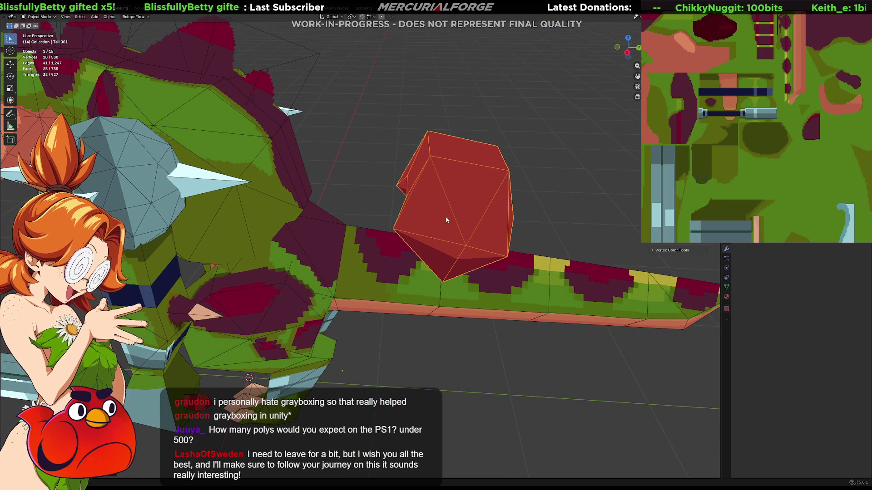
Orbit around the tail, then pan and zoom the texture preview to a close-up.
{"action": "key", "text": "alt+Tab"}
{"action": "key", "text": "alt+Tab"}
{"action": "middle_click_drag", "start_coordinate": [447, 140], "coordinate": [476, 131]}
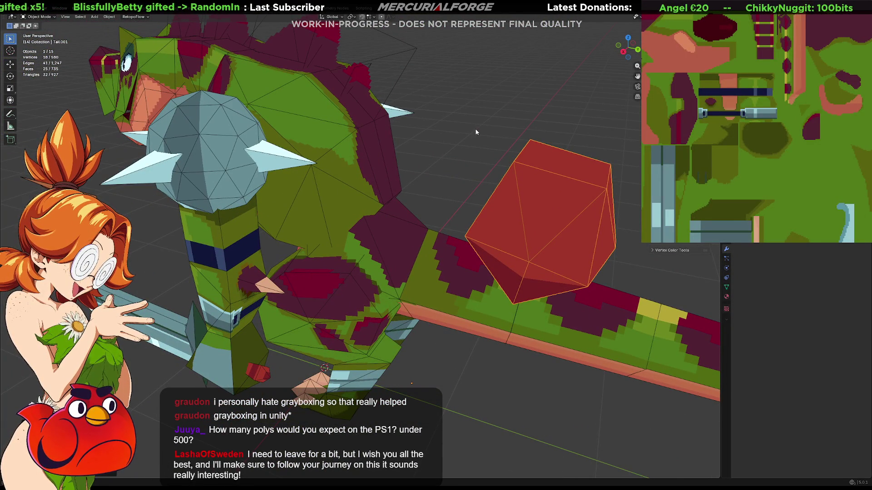
{"action": "mouse_move", "coordinate": [476, 131]}
{"action": "middle_mouse_down"}
{"action": "mouse_move", "coordinate": [491, 166]}
{"action": "mouse_move", "coordinate": [507, 167]}
{"action": "middle_mouse_up"}
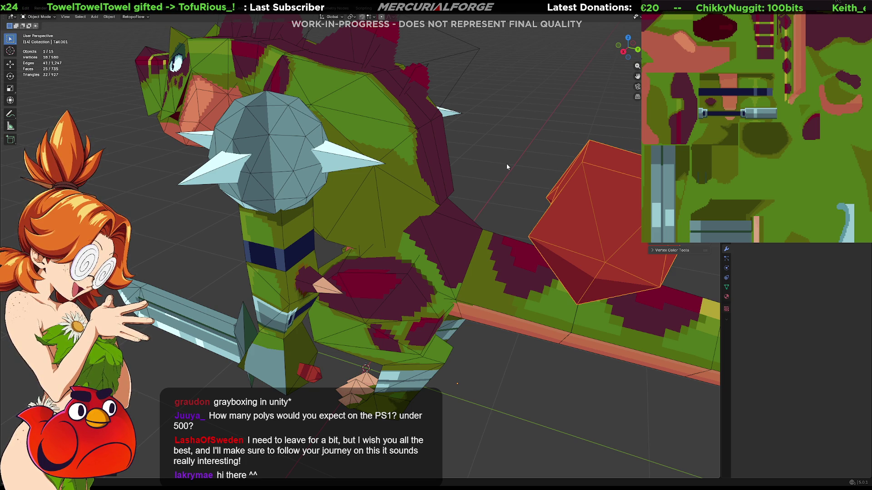
{"action": "left_click_drag", "start_coordinate": [832, 47], "coordinate": [786, 135]}
{"action": "scroll", "coordinate": [790, 116], "scroll_direction": "up", "scroll_amount": 3}
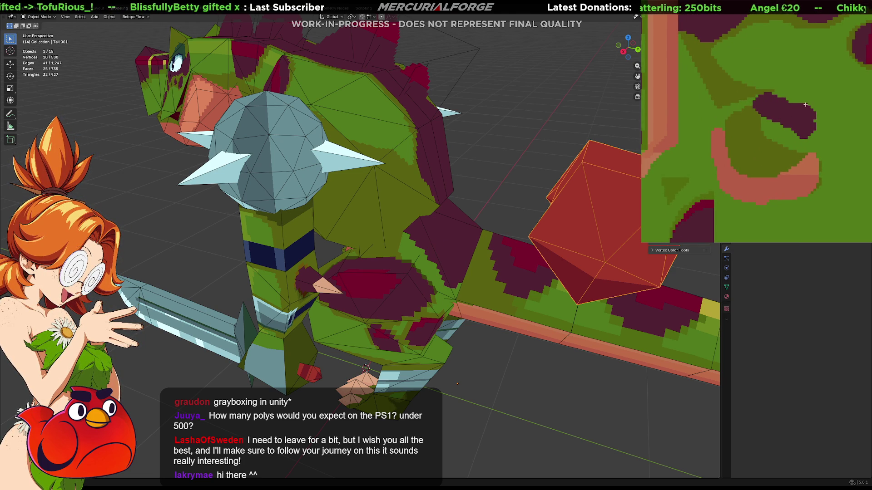
Select the Torso, switch to the UV Editing workspace, and select all its mesh in Edit Mode.
{"action": "mouse_move", "coordinate": [488, 198]}
{"action": "middle_mouse_down"}
{"action": "mouse_move", "coordinate": [467, 202]}
{"action": "mouse_move", "coordinate": [474, 198]}
{"action": "middle_mouse_up"}
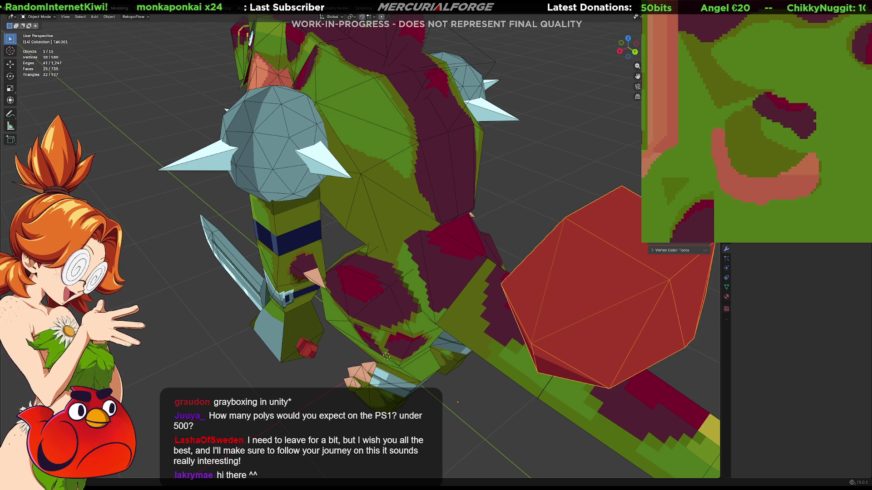
{"action": "left_click", "coordinate": [450, 260]}
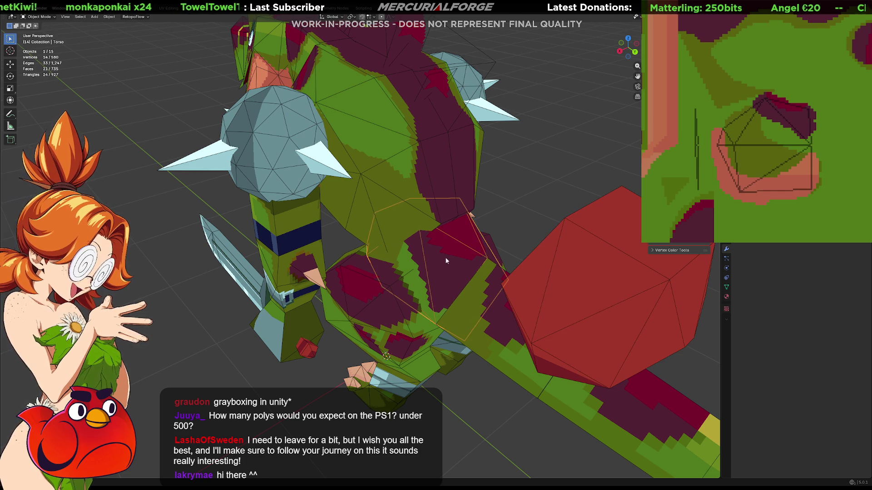
{"action": "left_click", "coordinate": [165, 8]}
{"action": "mouse_move", "coordinate": [470, 227]}
{"action": "middle_mouse_down"}
{"action": "mouse_move", "coordinate": [427, 251]}
{"action": "mouse_move", "coordinate": [520, 237]}
{"action": "middle_mouse_up"}
{"action": "key", "text": "Tab"}
{"action": "key", "text": "a"}
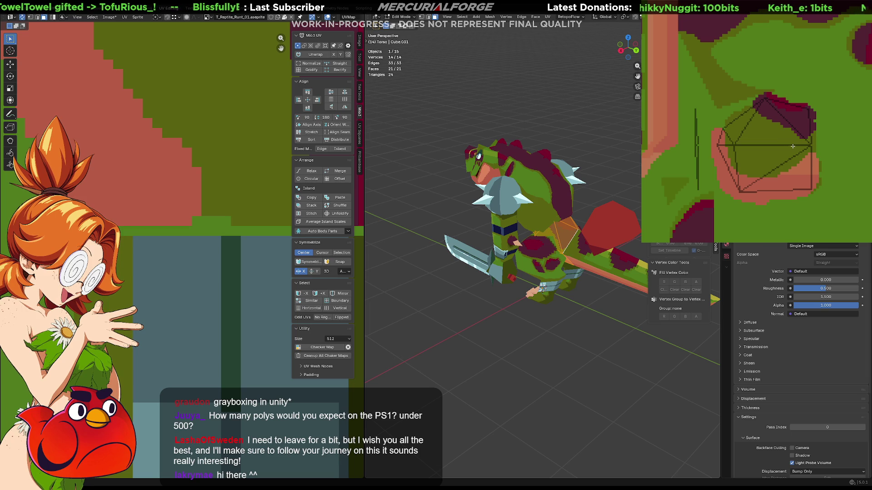
{"action": "left_click", "coordinate": [797, 138]}
{"action": "key", "text": "ctrl+z"}
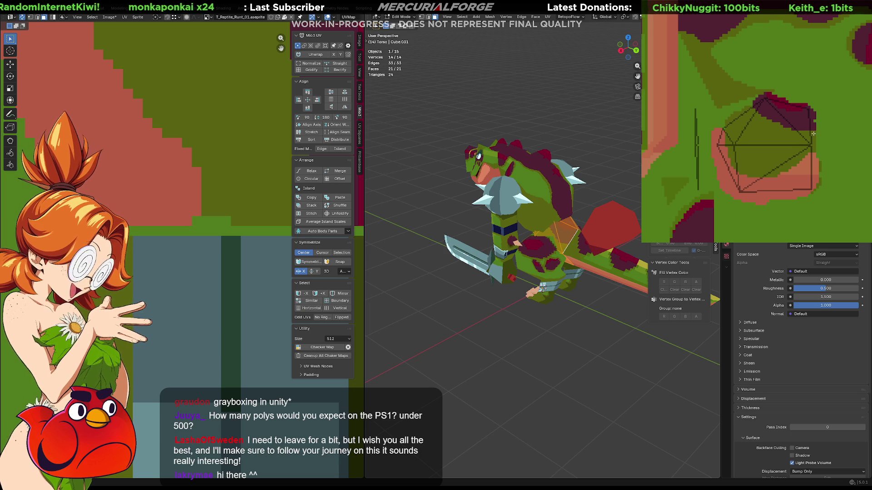
{"action": "left_click", "coordinate": [440, 200]}
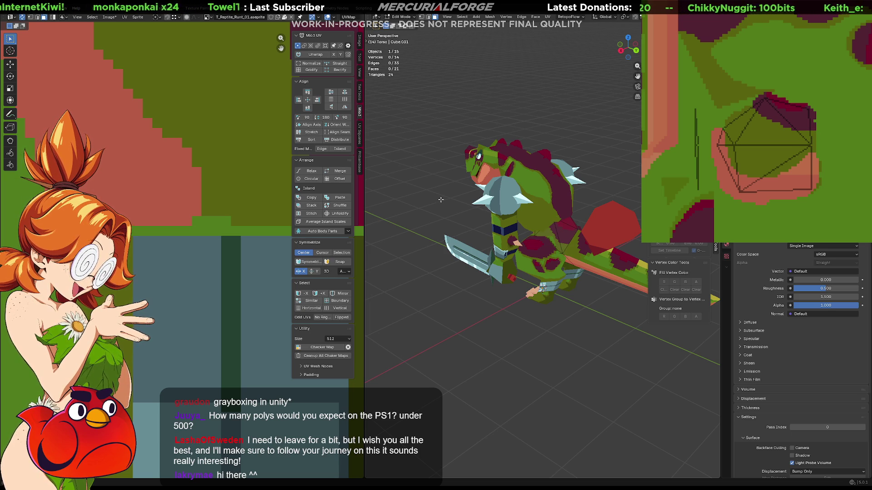
{"action": "scroll", "coordinate": [564, 274], "scroll_direction": "up", "scroll_amount": 6}
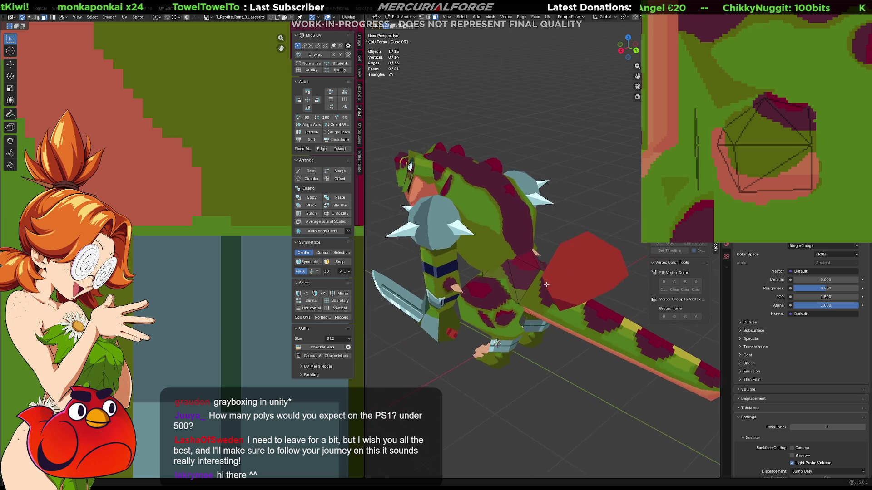
{"action": "mouse_move", "coordinate": [564, 275]}
{"action": "middle_mouse_down"}
{"action": "mouse_move", "coordinate": [590, 240]}
{"action": "mouse_move", "coordinate": [599, 261]}
{"action": "mouse_move", "coordinate": [606, 248]}
{"action": "middle_mouse_up"}
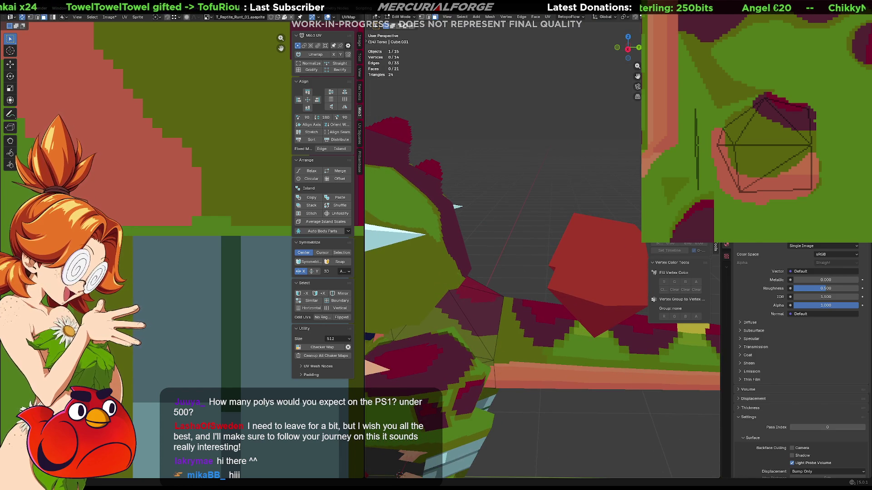
Paint a yellow pixel onto the reptile's texture in the image editor.
{"action": "mouse_move", "coordinate": [820, 147]}
{"action": "middle_mouse_down"}
{"action": "mouse_move", "coordinate": [826, 133]}
{"action": "mouse_move", "coordinate": [821, 168]}
{"action": "middle_mouse_up"}
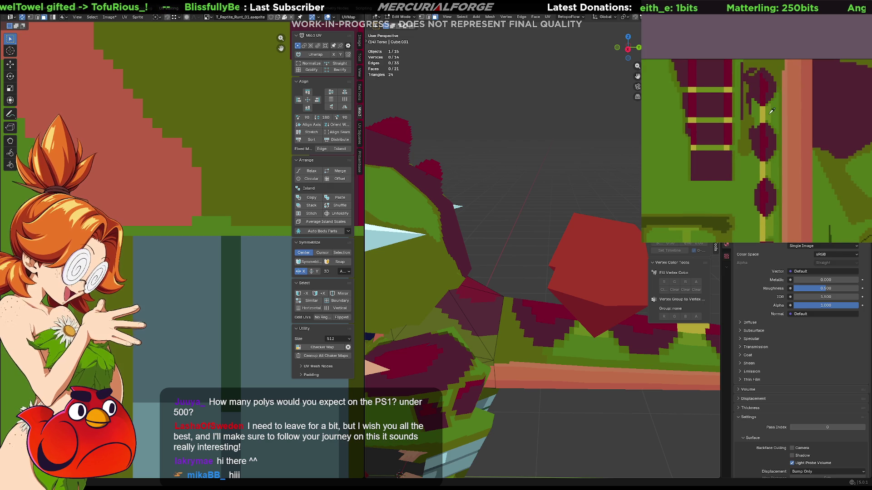
{"action": "left_click", "coordinate": [762, 63]}
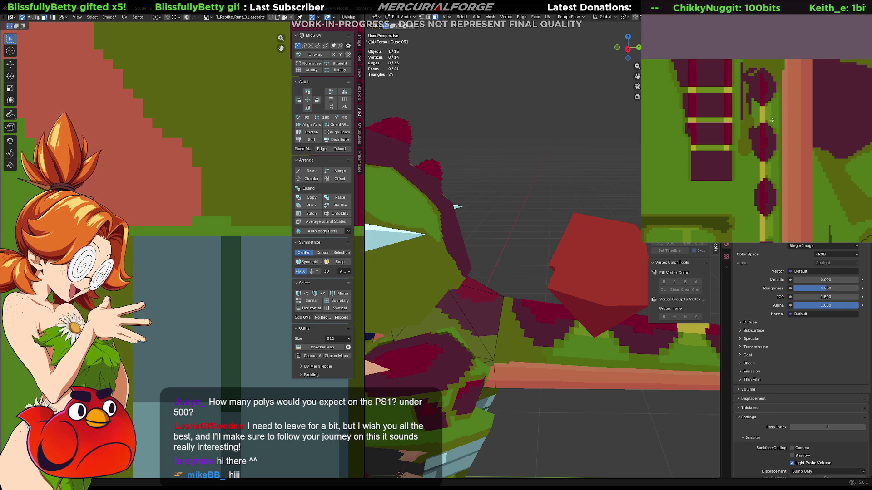
{"action": "middle_click_drag", "start_coordinate": [776, 139], "coordinate": [770, 116]}
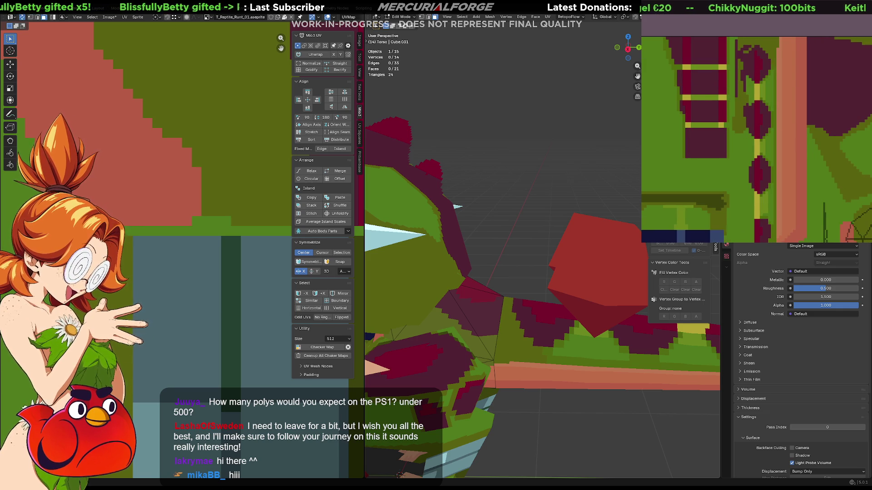
Exit the Torso's Edit Mode and select the red pentagon tail piece.
{"action": "mouse_move", "coordinate": [583, 195]}
{"action": "middle_mouse_down"}
{"action": "mouse_move", "coordinate": [579, 145]}
{"action": "mouse_move", "coordinate": [582, 228]}
{"action": "mouse_move", "coordinate": [552, 214]}
{"action": "mouse_move", "coordinate": [557, 203]}
{"action": "middle_mouse_up"}
{"action": "key", "text": "Tab"}
{"action": "left_click", "coordinate": [591, 248]}
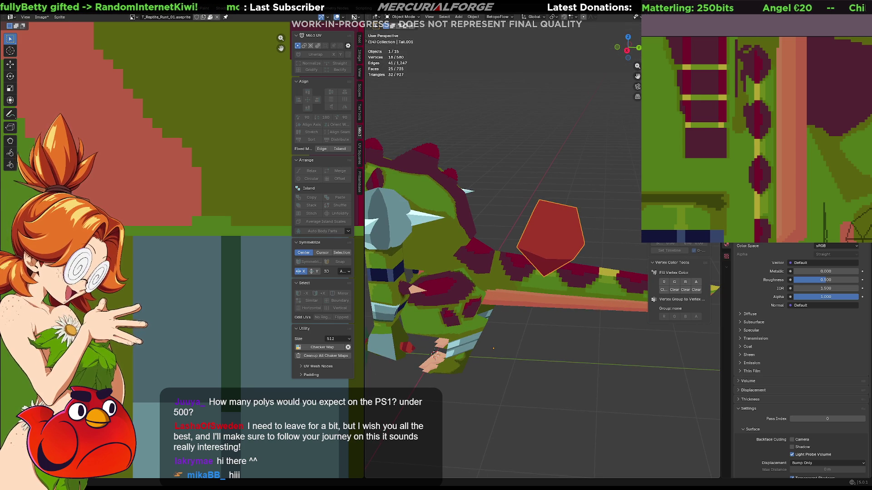
Place the red pentagon tail piece against the torso.
{"action": "left_click", "coordinate": [459, 272]}
{"action": "key", "text": "Tab"}
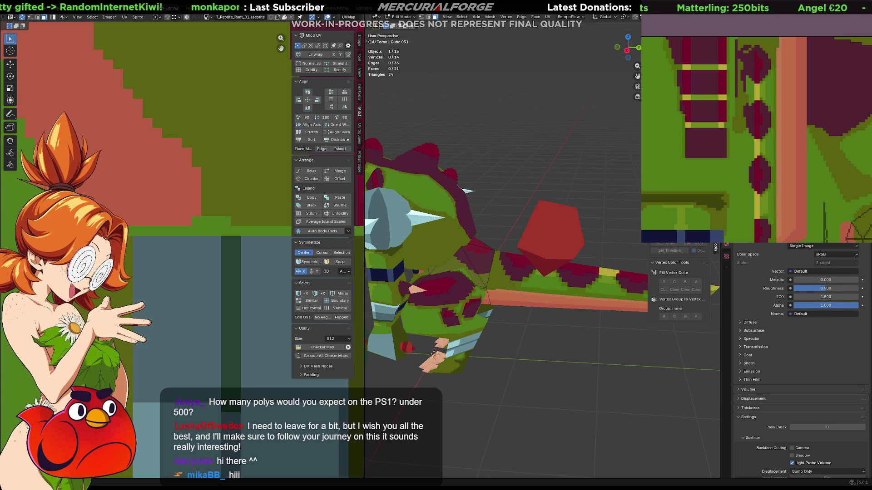
{"action": "key", "text": "ctrl+z"}
{"action": "key", "text": "ctrl+z"}
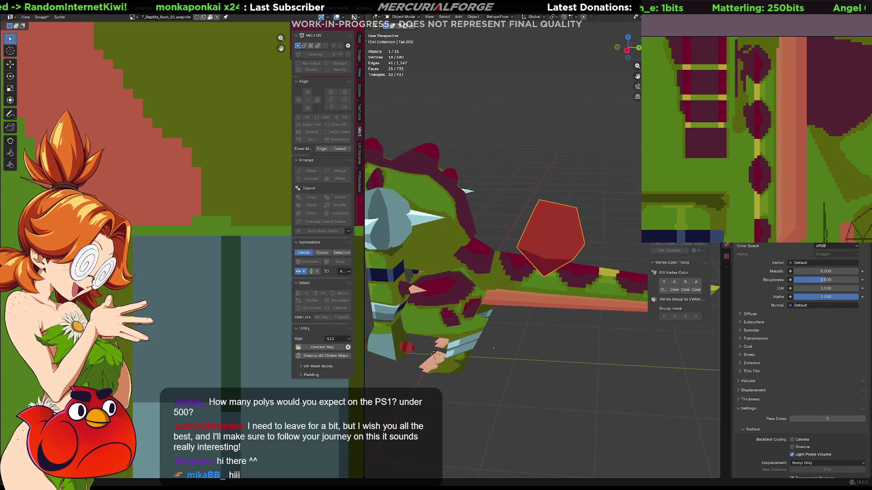
{"action": "key", "text": "ctrl+z"}
Save Grunt.blend and deselect everything in the scene.
{"action": "key", "text": "ctrl+s"}
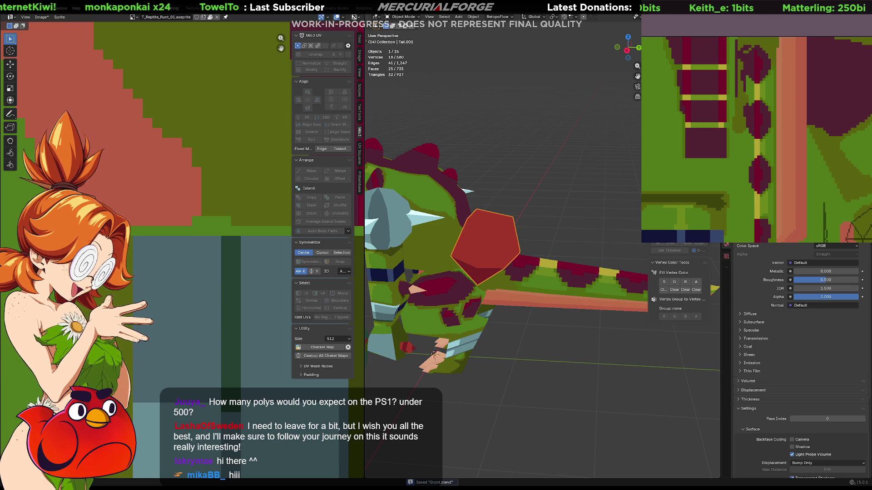
{"action": "key", "text": "alt+a"}
{"action": "mouse_move", "coordinate": [480, 245]}
{"action": "middle_mouse_down"}
{"action": "mouse_move", "coordinate": [475, 236]}
{"action": "mouse_move", "coordinate": [489, 228]}
{"action": "mouse_move", "coordinate": [575, 205]}
{"action": "mouse_move", "coordinate": [495, 203]}
{"action": "mouse_move", "coordinate": [602, 188]}
{"action": "mouse_move", "coordinate": [377, 195]}
{"action": "mouse_move", "coordinate": [568, 209]}
{"action": "mouse_move", "coordinate": [548, 210]}
{"action": "middle_mouse_up"}
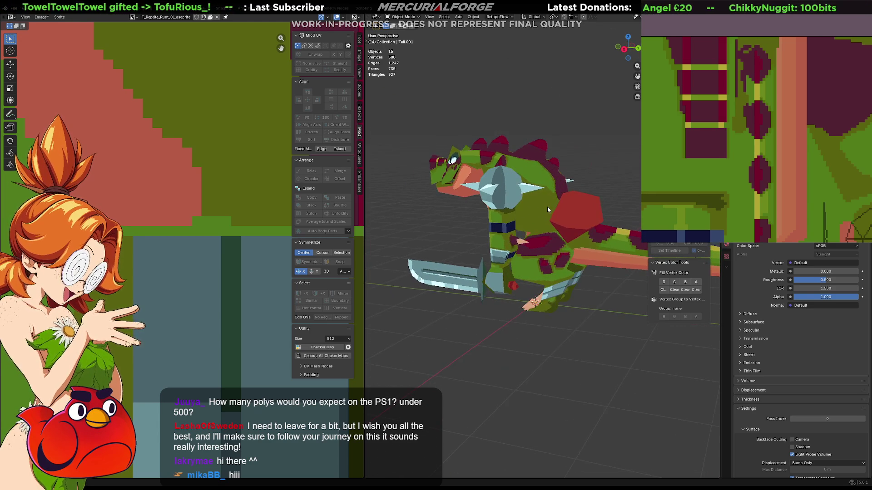
Pan across the texture and compare it with and without the dark-red spots using undo/redo.
{"action": "middle_click_drag", "start_coordinate": [745, 136], "coordinate": [657, 89]}
{"action": "middle_click_drag", "start_coordinate": [765, 112], "coordinate": [740, 67]}
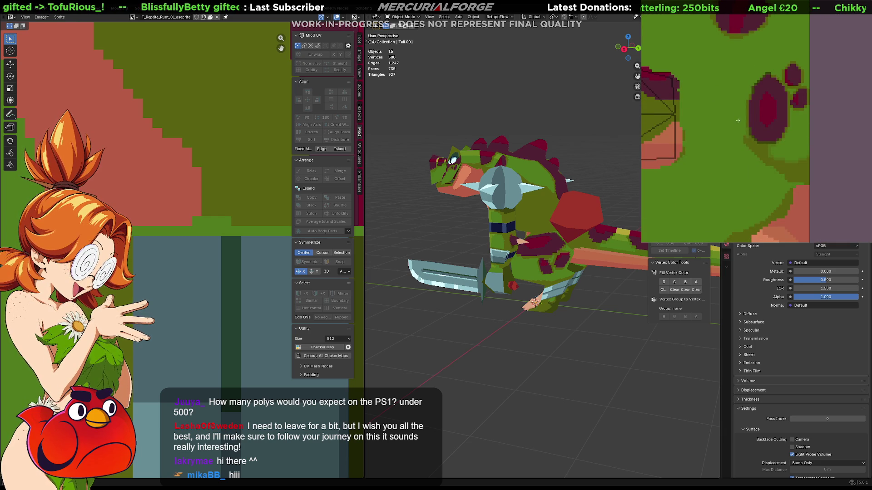
{"action": "key", "text": "ctrl+z"}
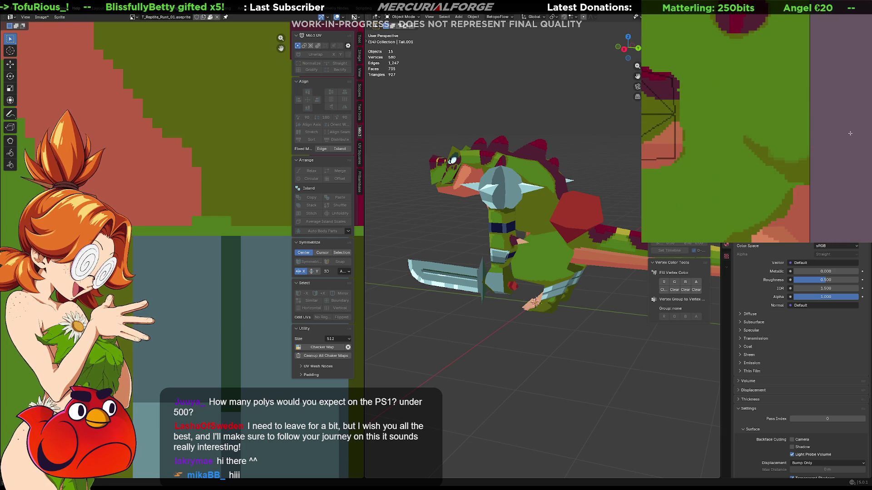
{"action": "key", "text": "ctrl+y"}
{"action": "key", "text": "ctrl+z"}
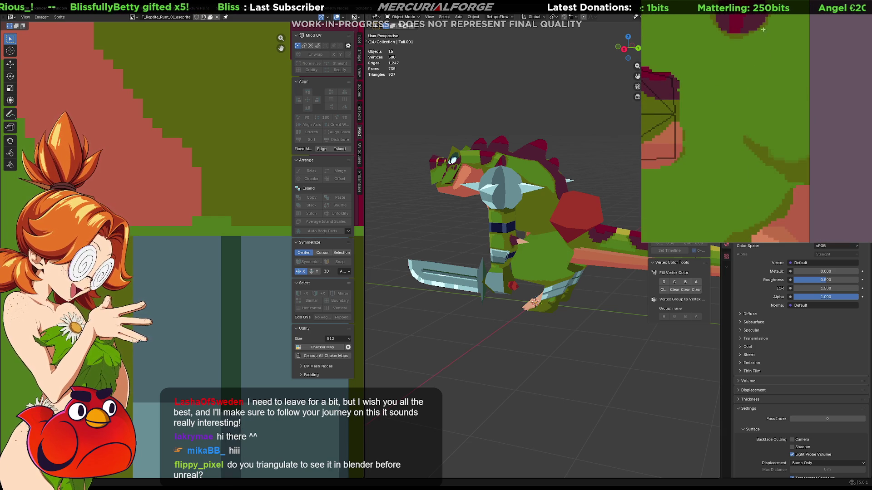
{"action": "key", "text": "ctrl+y"}
{"action": "key", "text": "ctrl+z"}
Try several dark-red blobs on the texture, undoing them until the paw print with toes remains.
{"action": "mouse_move", "coordinate": [790, 92]}
{"action": "left_mouse_down"}
{"action": "mouse_move", "coordinate": [778, 146]}
{"action": "mouse_move", "coordinate": [794, 71]}
{"action": "mouse_move", "coordinate": [736, 86]}
{"action": "mouse_move", "coordinate": [744, 141]}
{"action": "left_mouse_up"}
{"action": "key", "text": "ctrl+z"}
{"action": "middle_click_drag", "start_coordinate": [824, 62], "coordinate": [774, 62]}
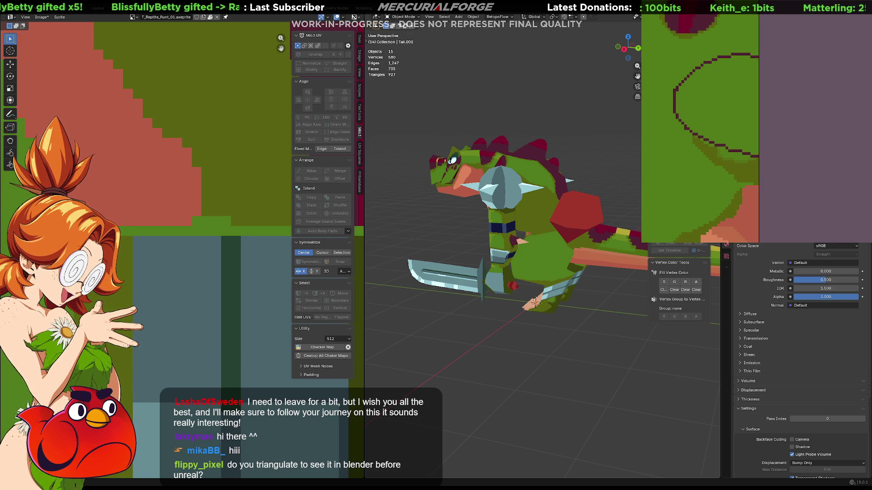
{"action": "key", "text": "ctrl+z"}
{"action": "mouse_move", "coordinate": [747, 50]}
{"action": "left_mouse_down"}
{"action": "mouse_move", "coordinate": [745, 145]}
{"action": "mouse_move", "coordinate": [754, 47]}
{"action": "mouse_move", "coordinate": [676, 150]}
{"action": "mouse_move", "coordinate": [731, 68]}
{"action": "mouse_move", "coordinate": [702, 95]}
{"action": "mouse_move", "coordinate": [734, 73]}
{"action": "left_mouse_up"}
{"action": "key", "text": "ctrl+z"}
{"action": "key", "text": "ctrl+z"}
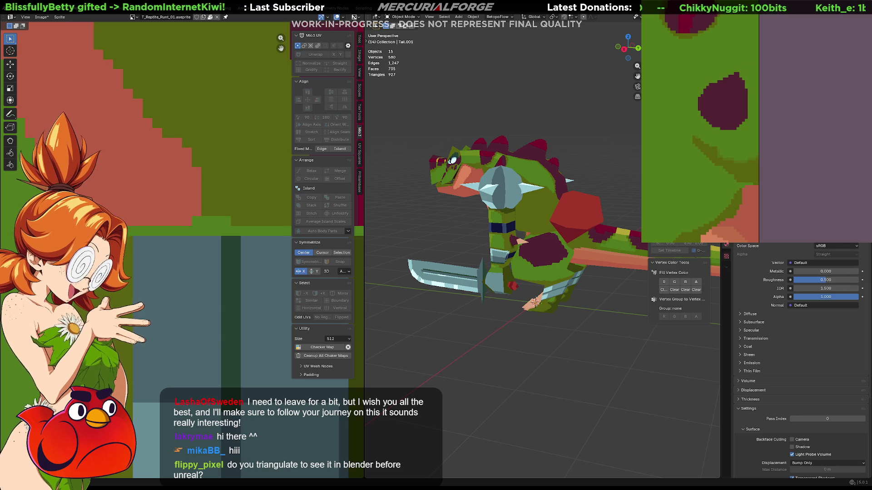
{"action": "key", "text": "ctrl+z"}
{"action": "key", "text": "ctrl+z"}
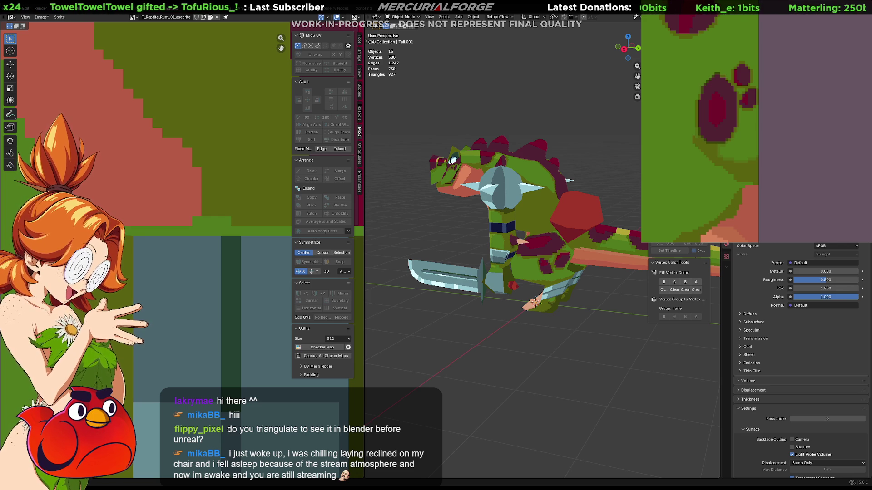
Select the body cube object and enter its Edit Mode.
{"action": "mouse_move", "coordinate": [499, 190]}
{"action": "middle_mouse_down"}
{"action": "mouse_move", "coordinate": [509, 190]}
{"action": "mouse_move", "coordinate": [494, 210]}
{"action": "middle_mouse_up"}
{"action": "key", "text": "ctrl+Tab"}
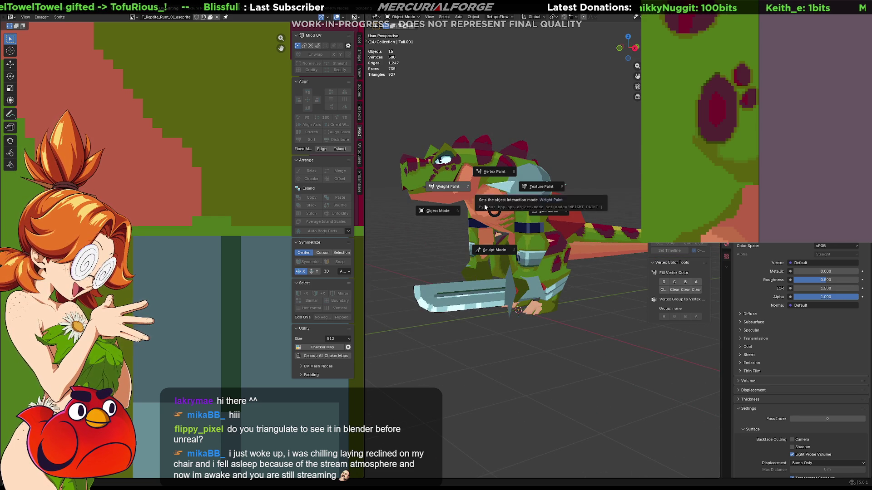
{"action": "left_click", "coordinate": [485, 208]}
{"action": "left_click", "coordinate": [494, 209]}
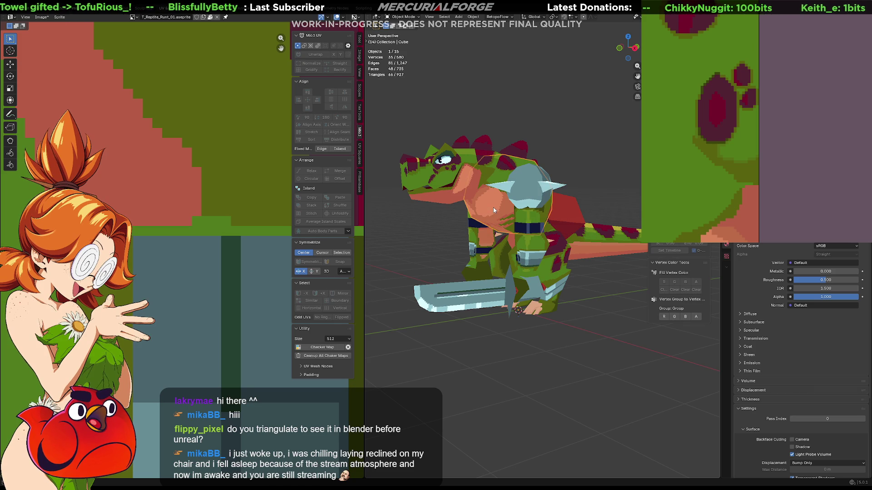
{"action": "scroll", "coordinate": [497, 223], "scroll_direction": "up", "scroll_amount": 1}
{"action": "key", "text": "Tab"}
{"action": "scroll", "coordinate": [499, 228], "scroll_direction": "up", "scroll_amount": 3}
Return to Object Mode, select the head object Cube.001 and edit its mesh from the side.
{"action": "middle_click_drag", "start_coordinate": [498, 229], "coordinate": [513, 246]}
{"action": "key", "text": "ctrl+Tab"}
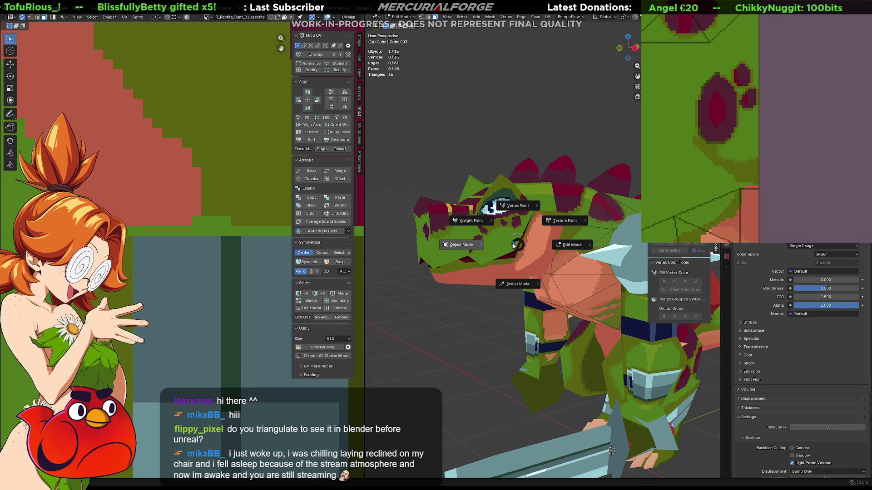
{"action": "left_click", "coordinate": [491, 235]}
{"action": "left_click", "coordinate": [510, 226]}
{"action": "key", "text": "Tab"}
{"action": "scroll", "coordinate": [510, 225], "scroll_direction": "up", "scroll_amount": 5}
{"action": "mouse_move", "coordinate": [540, 228]}
{"action": "middle_mouse_down"}
{"action": "mouse_move", "coordinate": [523, 225]}
{"action": "mouse_move", "coordinate": [532, 215]}
{"action": "middle_mouse_up"}
Dissolve the top edge of a triangle on the head's striped band with Ctrl+X.
{"action": "left_click", "coordinate": [484, 218]}
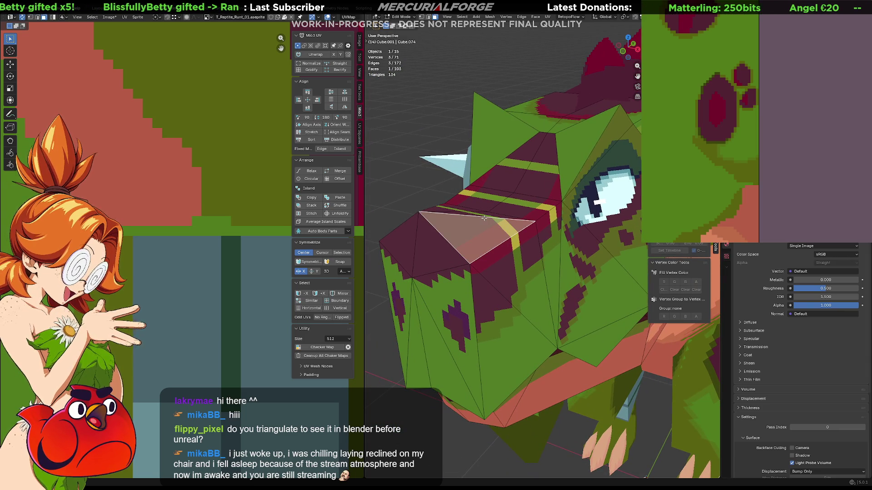
{"action": "key", "text": "2"}
{"action": "left_click", "coordinate": [484, 218]}
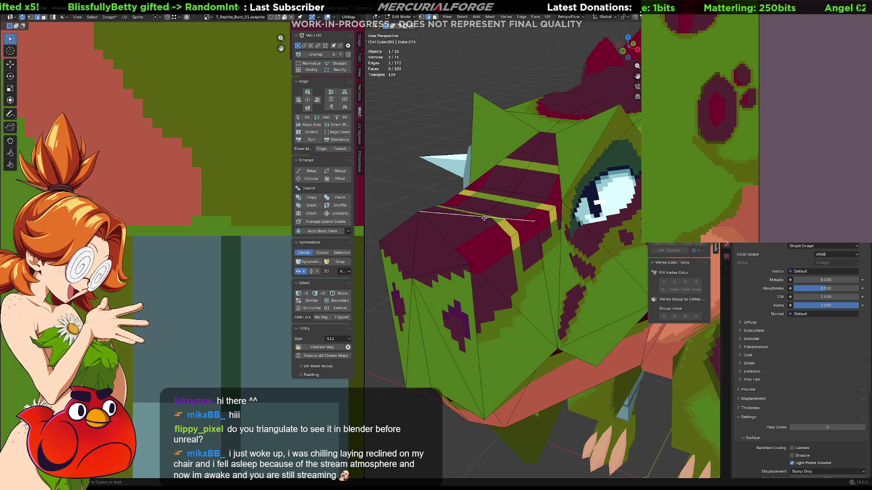
{"action": "key", "text": "ctrl+x"}
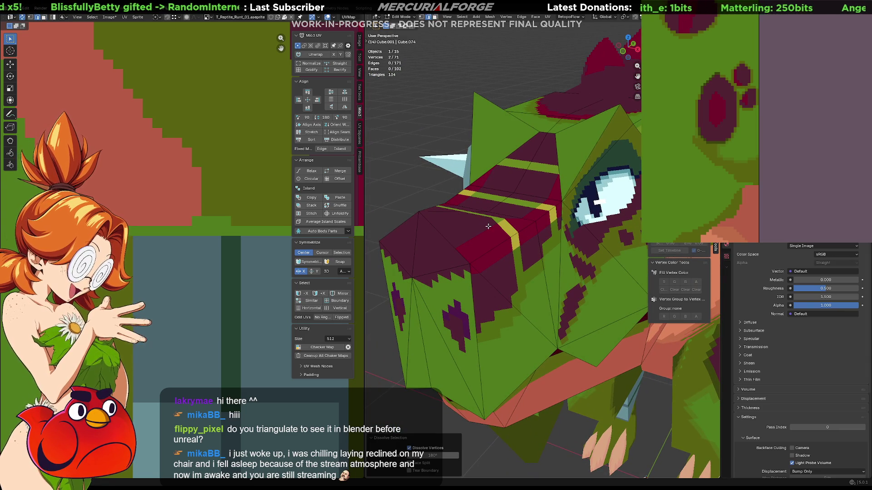
Join two snout vertices with a new edge using J.
{"action": "middle_click_drag", "start_coordinate": [488, 226], "coordinate": [485, 234]}
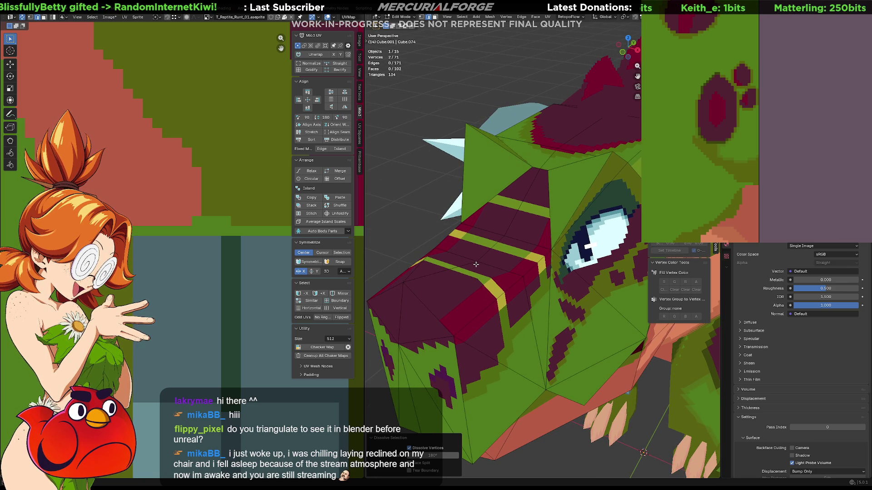
{"action": "left_click", "coordinate": [477, 262]}
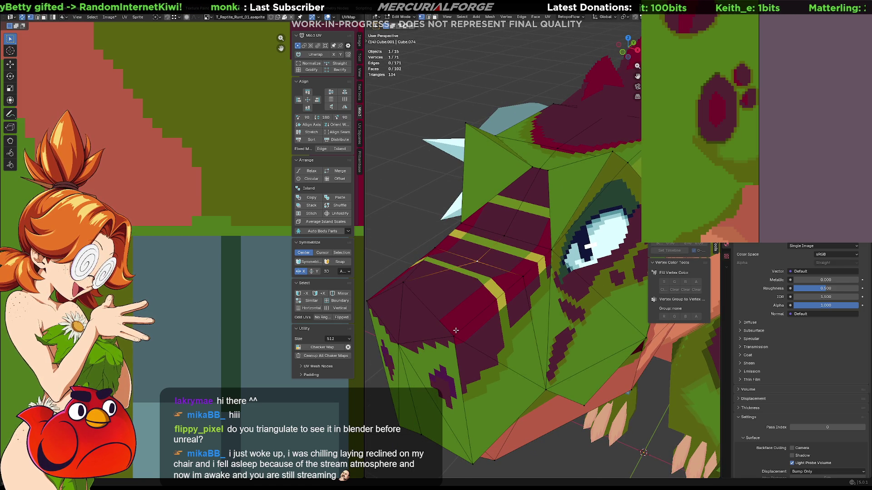
{"action": "left_click", "coordinate": [456, 330], "text": "shift"}
{"action": "key", "text": "j"}
{"action": "middle_click_drag", "start_coordinate": [456, 330], "coordinate": [504, 258]}
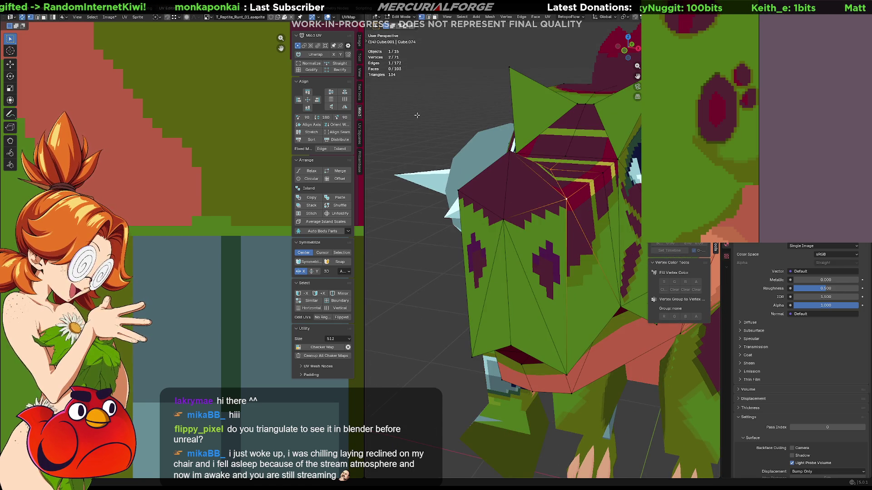
{"action": "left_click", "coordinate": [417, 115]}
Rotate two snout edges clockwise with Rotate Edge CW.
{"action": "scroll", "coordinate": [417, 115], "scroll_direction": "up", "scroll_amount": 3}
{"action": "mouse_move", "coordinate": [417, 116]}
{"action": "middle_mouse_down"}
{"action": "mouse_move", "coordinate": [544, 187]}
{"action": "mouse_move", "coordinate": [482, 206]}
{"action": "middle_mouse_up"}
{"action": "left_click", "coordinate": [473, 207]}
{"action": "right_click", "coordinate": [471, 207]}
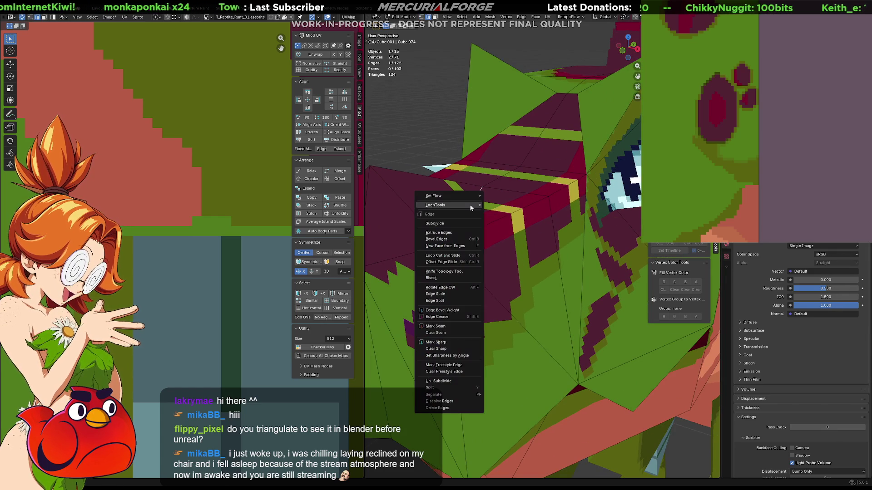
{"action": "left_click", "coordinate": [459, 286]}
{"action": "scroll", "coordinate": [508, 240], "scroll_direction": "down", "scroll_amount": 3}
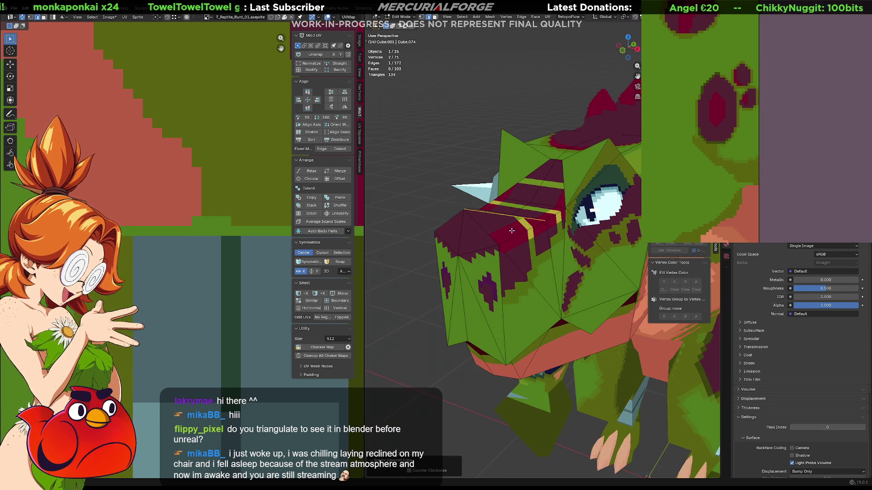
{"action": "right_click", "coordinate": [516, 218]}
{"action": "left_click", "coordinate": [516, 219]}
From a front view, rotate another snout edge into a new diagonal and deselect it.
{"action": "middle_click_drag", "start_coordinate": [540, 213], "coordinate": [620, 234]}
{"action": "mouse_move", "coordinate": [542, 218]}
{"action": "middle_mouse_down"}
{"action": "mouse_move", "coordinate": [525, 229]}
{"action": "mouse_move", "coordinate": [489, 94]}
{"action": "mouse_move", "coordinate": [515, 103]}
{"action": "mouse_move", "coordinate": [470, 136]}
{"action": "middle_mouse_up"}
{"action": "right_click", "coordinate": [541, 221]}
{"action": "left_click", "coordinate": [541, 221]}
{"action": "left_click", "coordinate": [493, 92]}
{"action": "scroll", "coordinate": [500, 95], "scroll_direction": "up", "scroll_amount": 3}
Check the head in Object Mode alongside the whole reptile and sword, then resume editing.
{"action": "key", "text": "Tab"}
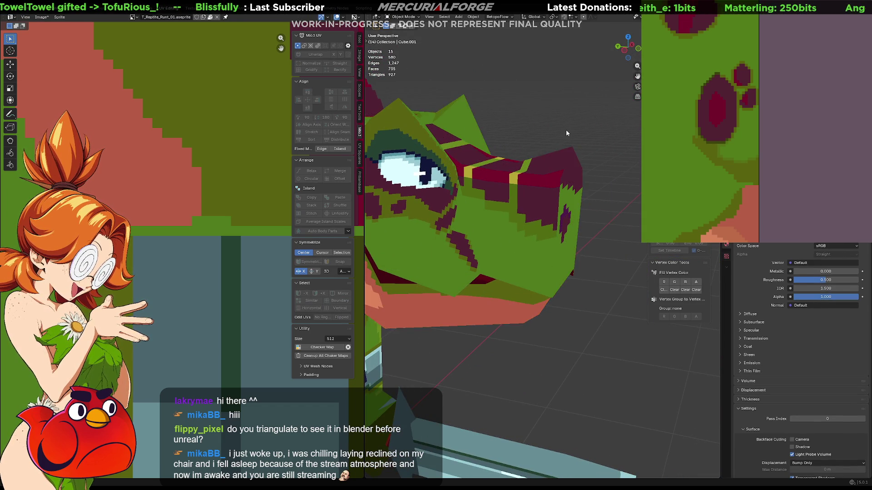
{"action": "scroll", "coordinate": [568, 130], "scroll_direction": "down", "scroll_amount": 3}
{"action": "mouse_move", "coordinate": [559, 170]}
{"action": "middle_mouse_down"}
{"action": "mouse_move", "coordinate": [576, 168]}
{"action": "mouse_move", "coordinate": [472, 170]}
{"action": "mouse_move", "coordinate": [516, 167]}
{"action": "mouse_move", "coordinate": [514, 176]}
{"action": "middle_mouse_up"}
{"action": "key", "text": "Tab"}
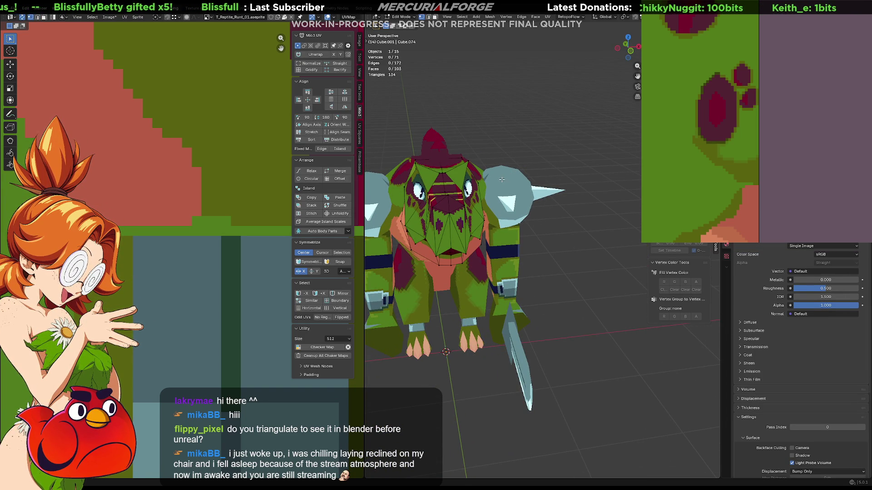
Undo the last change and reconnect two head vertices with a new edge.
{"action": "key", "text": "ctrl+z"}
{"action": "left_click", "coordinate": [567, 183]}
{"action": "mouse_move", "coordinate": [568, 184]}
{"action": "middle_mouse_down"}
{"action": "mouse_move", "coordinate": [557, 175]}
{"action": "mouse_move", "coordinate": [560, 190]}
{"action": "mouse_move", "coordinate": [541, 206]}
{"action": "mouse_move", "coordinate": [543, 191]}
{"action": "mouse_move", "coordinate": [511, 211]}
{"action": "mouse_move", "coordinate": [526, 223]}
{"action": "mouse_move", "coordinate": [527, 247]}
{"action": "mouse_move", "coordinate": [507, 238]}
{"action": "middle_mouse_up"}
{"action": "key", "text": "j"}
{"action": "scroll", "coordinate": [266, 248], "scroll_direction": "down", "scroll_amount": 5}
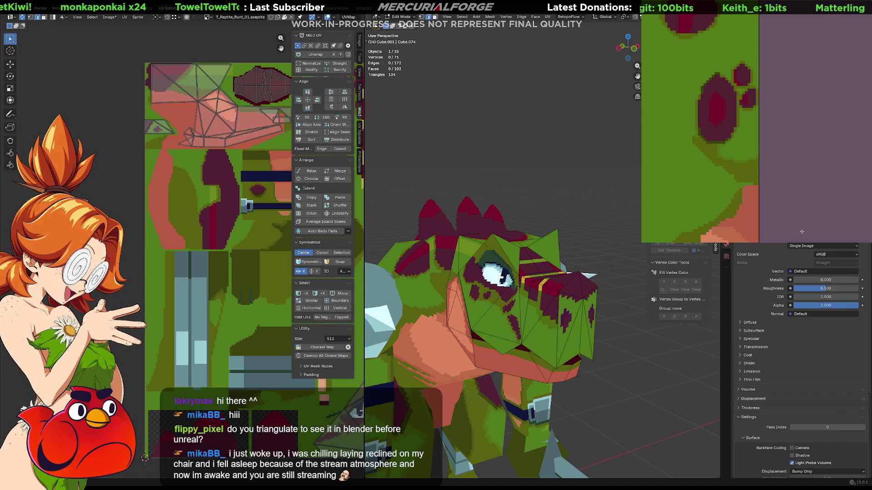
{"action": "scroll", "coordinate": [748, 169], "scroll_direction": "down", "scroll_amount": 4}
{"action": "scroll", "coordinate": [730, 199], "scroll_direction": "up", "scroll_amount": 5}
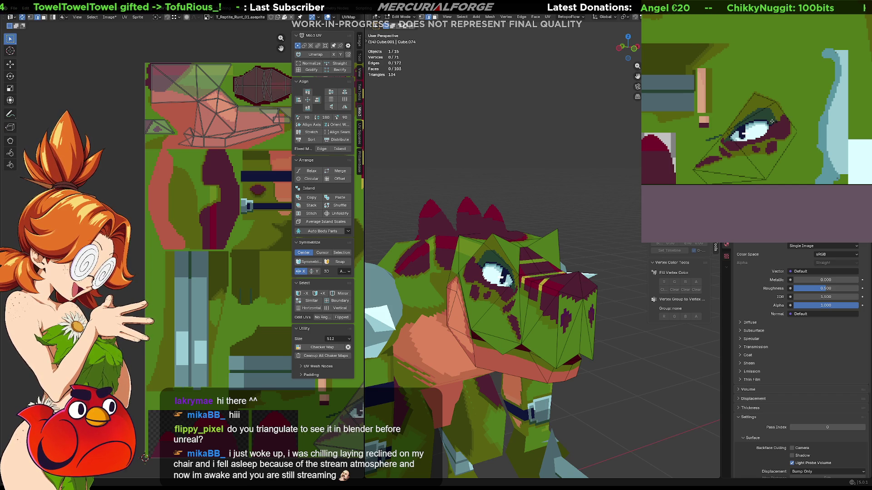
{"action": "middle_click_drag", "start_coordinate": [719, 158], "coordinate": [786, 149]}
{"action": "scroll", "coordinate": [794, 143], "scroll_direction": "up", "scroll_amount": 3}
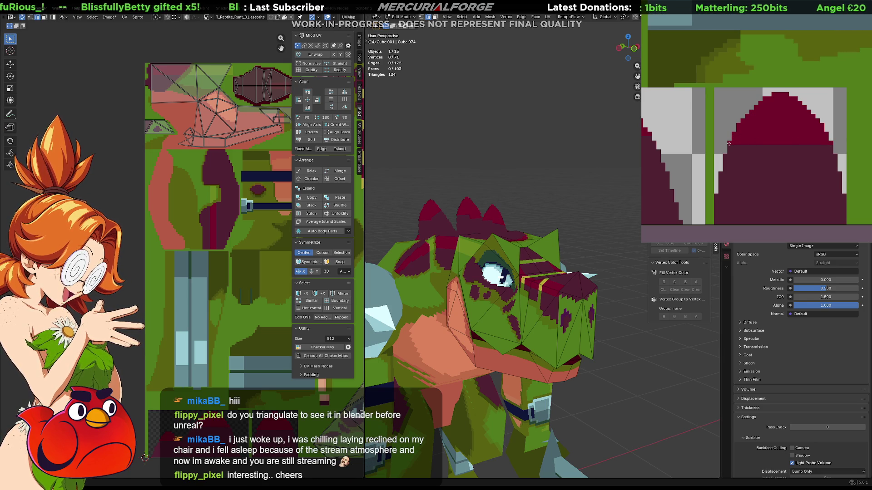
{"action": "middle_click_drag", "start_coordinate": [476, 188], "coordinate": [378, 187]}
{"action": "scroll", "coordinate": [523, 220], "scroll_direction": "up", "scroll_amount": 8}
{"action": "mouse_move", "coordinate": [523, 219]}
{"action": "middle_mouse_down"}
{"action": "mouse_move", "coordinate": [492, 229]}
{"action": "mouse_move", "coordinate": [542, 221]}
{"action": "middle_mouse_up"}
{"action": "key", "text": "ctrl+Tab"}
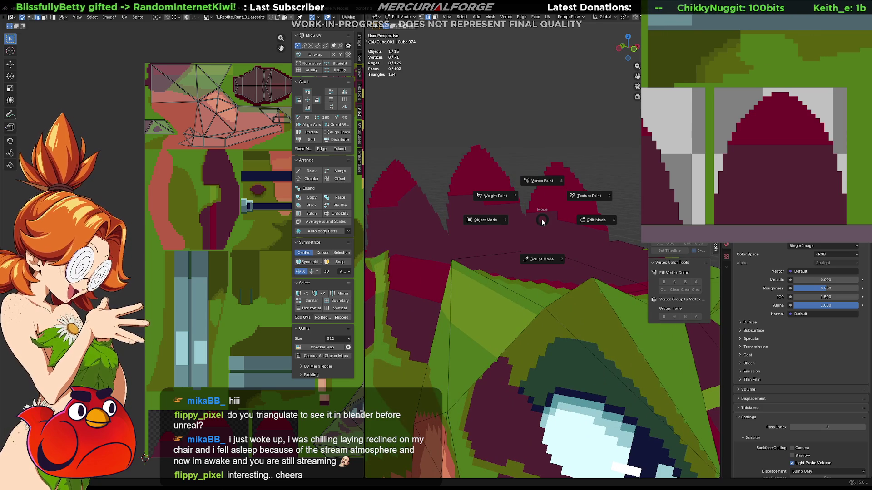
Edit the spike mesh and box-select three back-spike edges in wireframe.
{"action": "left_click", "coordinate": [480, 226]}
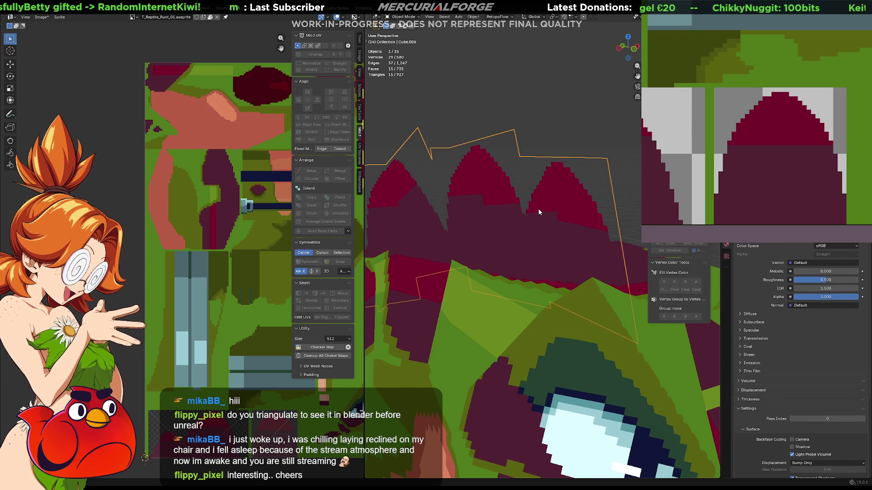
{"action": "key", "text": "Tab"}
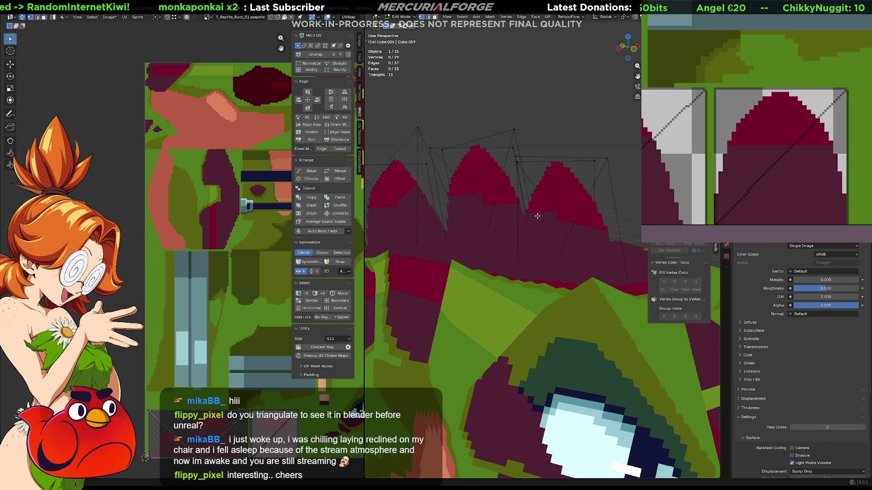
{"action": "key", "text": "shift+z"}
{"action": "middle_click_drag", "start_coordinate": [547, 216], "coordinate": [588, 257]}
{"action": "left_click_drag", "start_coordinate": [588, 257], "coordinate": [539, 280]}
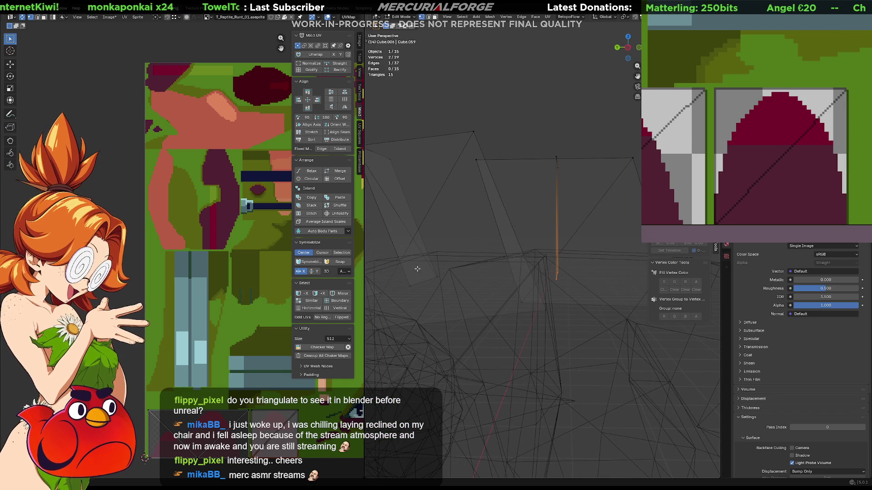
{"action": "left_click_drag", "start_coordinate": [452, 265], "coordinate": [392, 298], "text": "shift"}
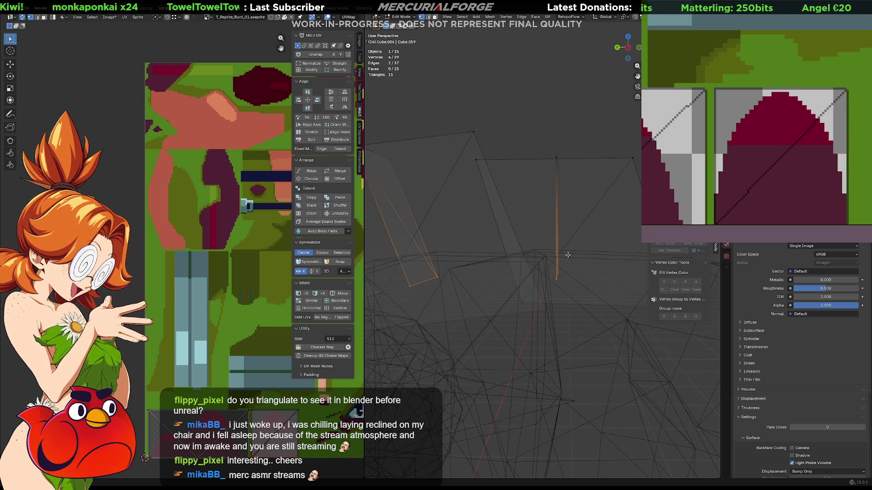
{"action": "key", "text": "shift+z"}
{"action": "middle_click_drag", "start_coordinate": [568, 255], "coordinate": [479, 221]}
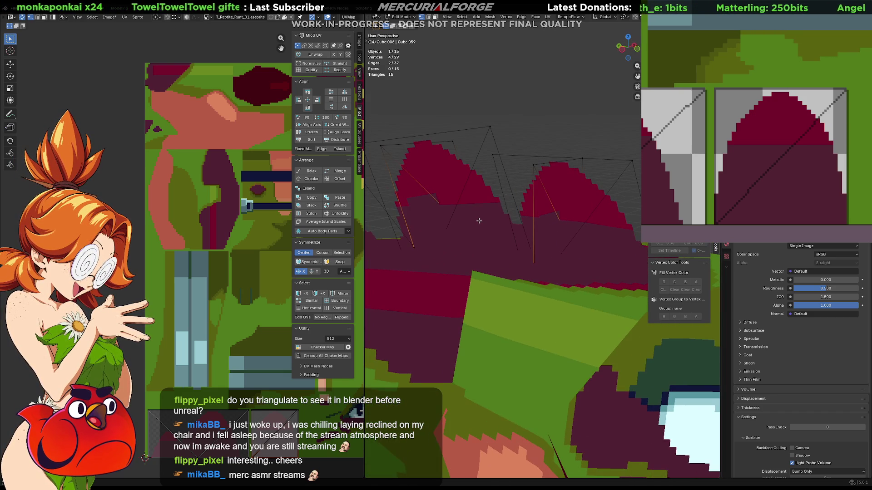
Move the selected spike edges vertically along Z.
{"action": "key", "text": "g"}
{"action": "key", "text": "x"}
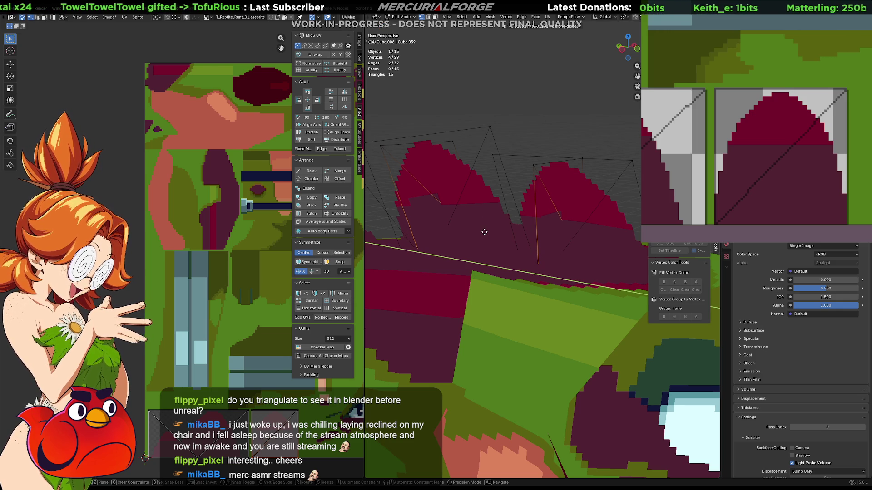
{"action": "key", "text": "z"}
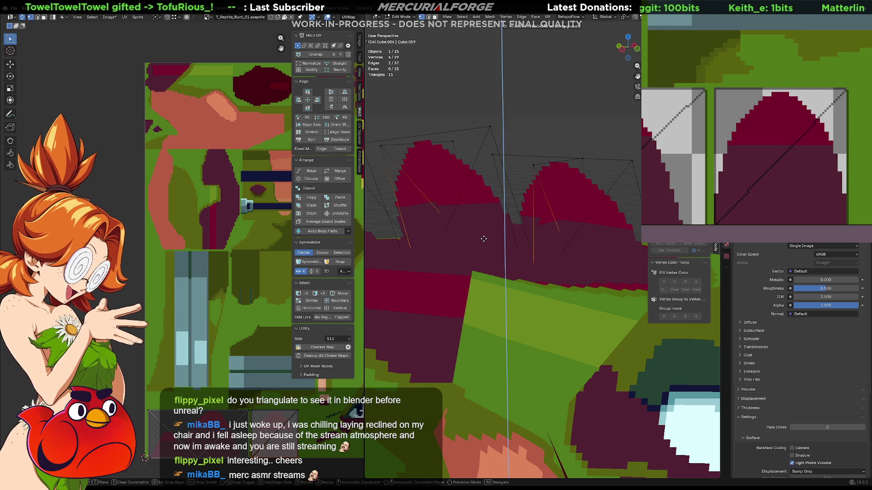
{"action": "left_click", "coordinate": [483, 238]}
Raise another pair of spike vertices along Z, then deselect everything.
{"action": "middle_click_drag", "start_coordinate": [534, 228], "coordinate": [638, 207]}
{"action": "left_click_drag", "start_coordinate": [638, 208], "coordinate": [528, 330]}
{"action": "middle_click_drag", "start_coordinate": [544, 305], "coordinate": [430, 247]}
{"action": "middle_click_drag", "start_coordinate": [503, 301], "coordinate": [517, 274]}
{"action": "key", "text": "g"}
{"action": "key", "text": "z"}
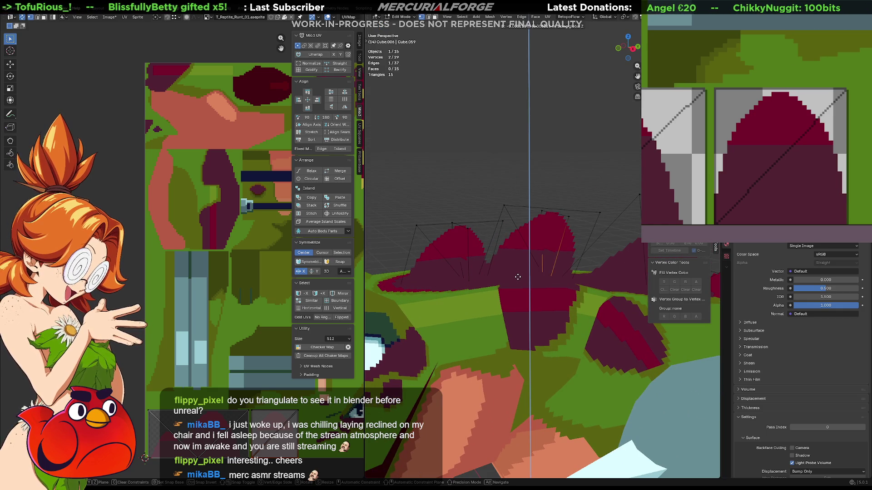
{"action": "left_click", "coordinate": [516, 281]}
{"action": "left_click", "coordinate": [461, 196]}
Select another spike's tip vertices and raise them vertically to match the painted shape.
{"action": "mouse_move", "coordinate": [460, 197]}
{"action": "middle_mouse_down"}
{"action": "mouse_move", "coordinate": [587, 200]}
{"action": "mouse_move", "coordinate": [513, 245]}
{"action": "middle_mouse_up"}
{"action": "scroll", "coordinate": [577, 193], "scroll_direction": "down", "scroll_amount": 3}
{"action": "scroll", "coordinate": [587, 199], "scroll_direction": "up", "scroll_amount": 3}
{"action": "mouse_move", "coordinate": [543, 234]}
{"action": "left_mouse_down"}
{"action": "mouse_move", "coordinate": [493, 260]}
{"action": "mouse_move", "coordinate": [499, 256]}
{"action": "left_mouse_up"}
{"action": "key", "text": "z"}
{"action": "left_click", "coordinate": [533, 239]}
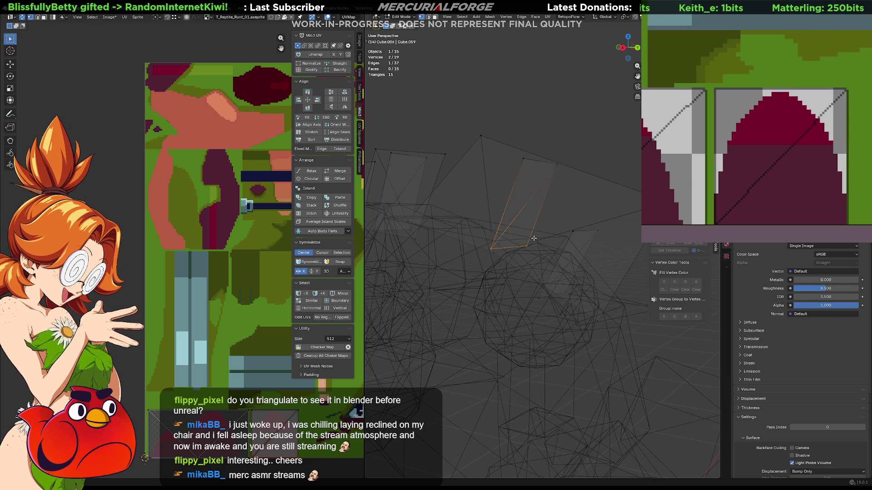
{"action": "key", "text": "shift+z"}
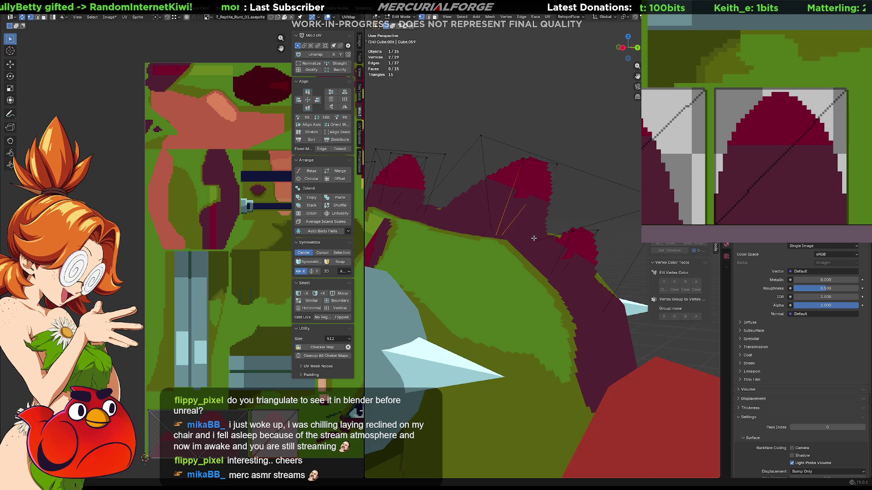
{"action": "key", "text": "g"}
{"action": "key", "text": "z"}
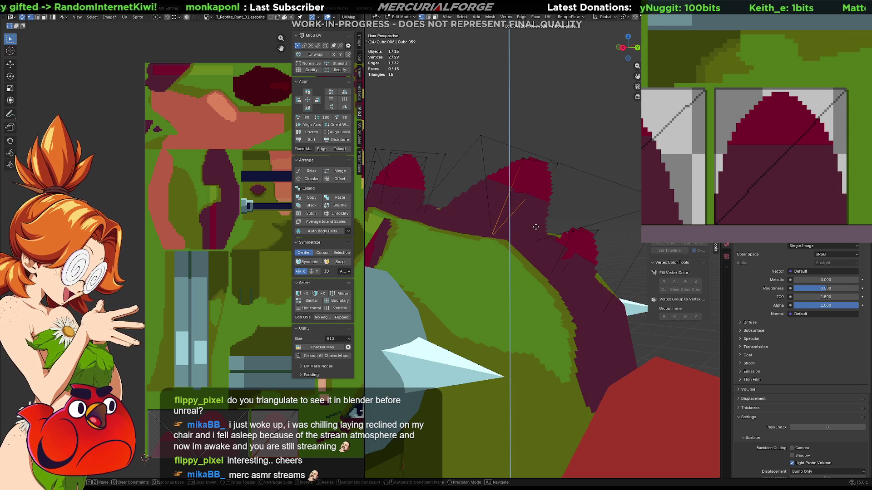
{"action": "left_click", "coordinate": [536, 227]}
Move the red spike vertically along Z, then shift it slightly along Y.
{"action": "middle_click_drag", "start_coordinate": [535, 227], "coordinate": [462, 252]}
{"action": "key", "text": "shift+z"}
{"action": "key", "text": "g"}
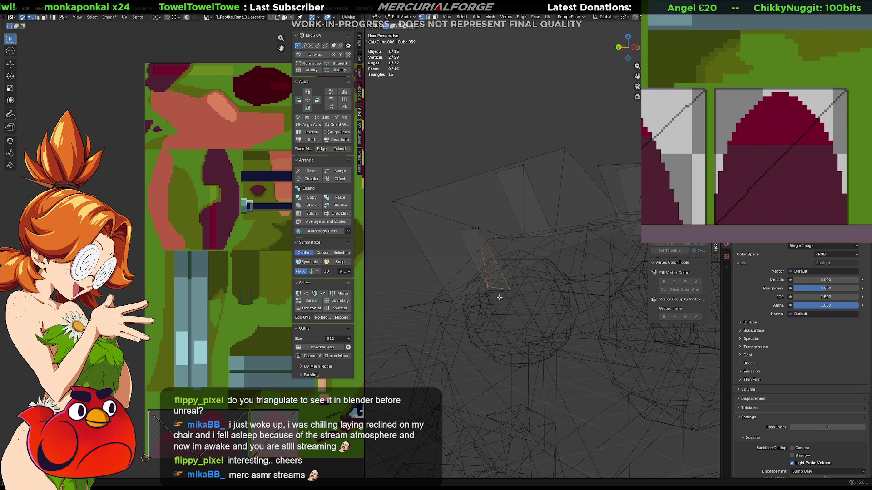
{"action": "key", "text": "shift+z"}
{"action": "key", "text": "g"}
{"action": "key", "text": "z"}
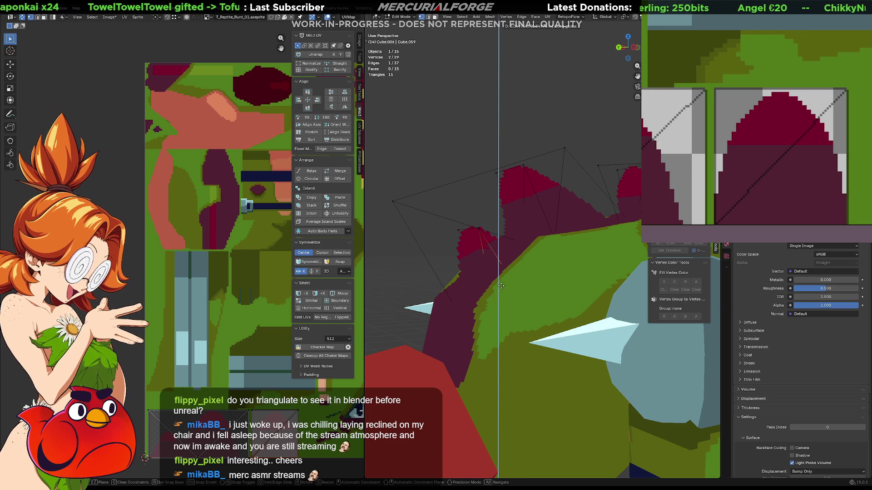
{"action": "left_click", "coordinate": [501, 285]}
{"action": "key", "text": "g"}
{"action": "key", "text": "y"}
{"action": "left_click", "coordinate": [495, 285]}
Deselect all, toggle wireframe to check, and return to Object Mode with nothing selected.
{"action": "left_click", "coordinate": [459, 132]}
{"action": "key", "text": "shift+z"}
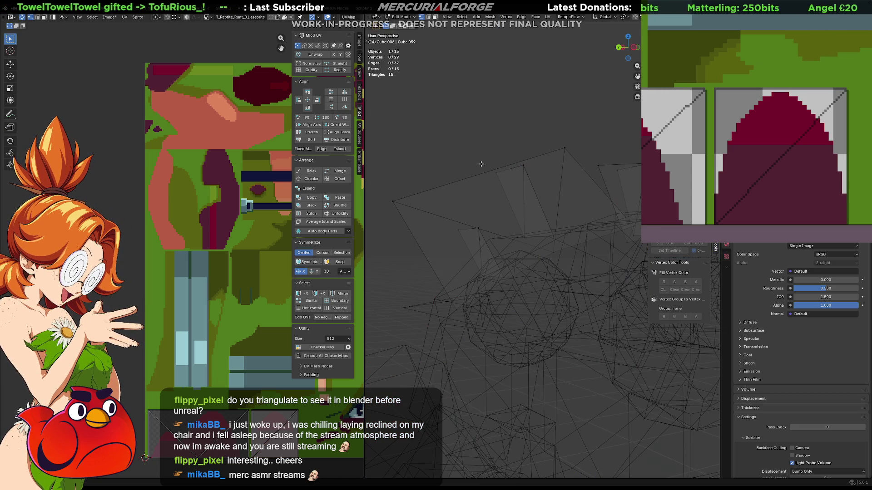
{"action": "key", "text": "shift+z"}
{"action": "key", "text": "Tab"}
{"action": "left_click", "coordinate": [443, 141]}
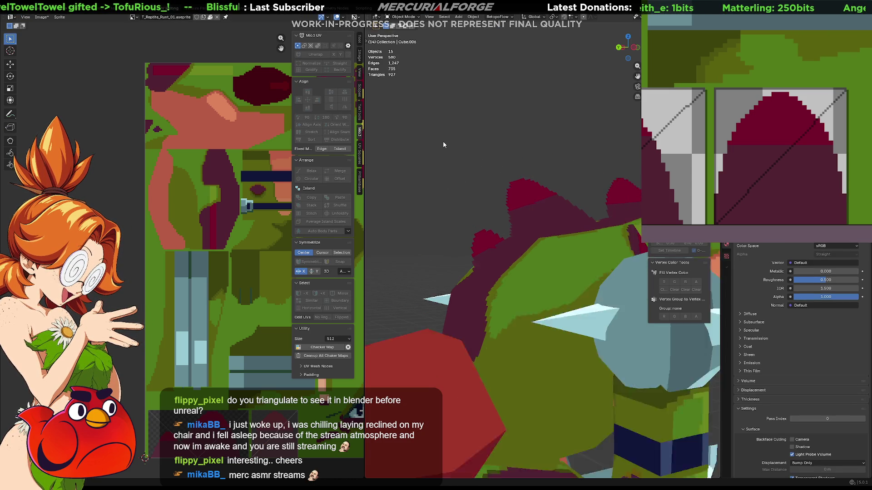
Select the head spikes and switch the viewport to Solid shading from the Z menu.
{"action": "mouse_move", "coordinate": [452, 149]}
{"action": "middle_mouse_down"}
{"action": "mouse_move", "coordinate": [601, 155]}
{"action": "mouse_move", "coordinate": [579, 200]}
{"action": "mouse_move", "coordinate": [616, 198]}
{"action": "middle_mouse_up"}
{"action": "scroll", "coordinate": [601, 156], "scroll_direction": "down", "scroll_amount": 3}
{"action": "scroll", "coordinate": [608, 214], "scroll_direction": "up", "scroll_amount": 2}
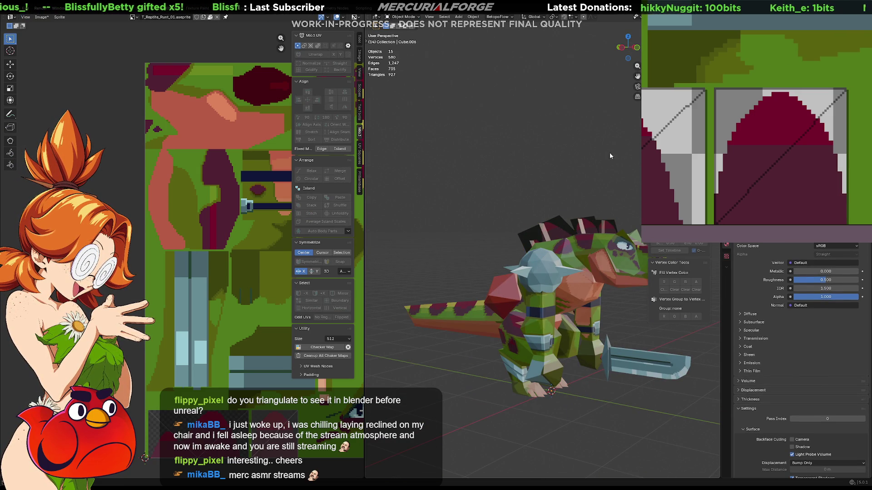
{"action": "left_click", "coordinate": [568, 227]}
{"action": "key", "text": "z"}
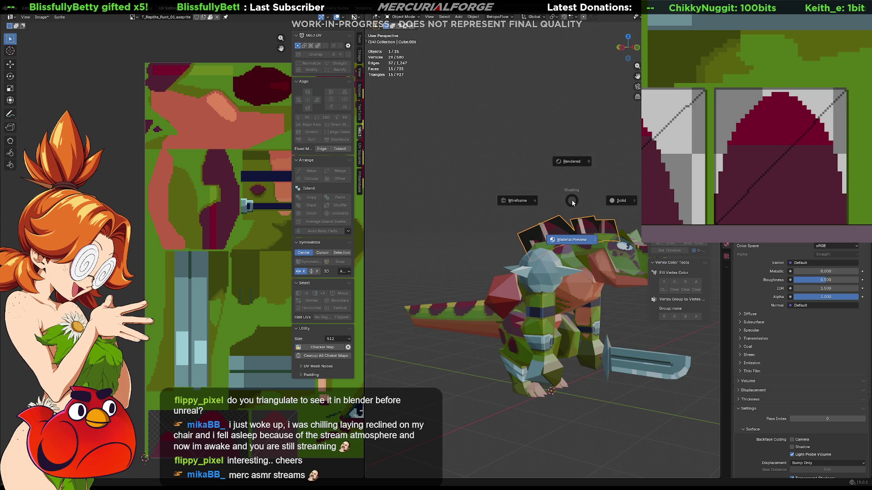
{"action": "left_click", "coordinate": [602, 200]}
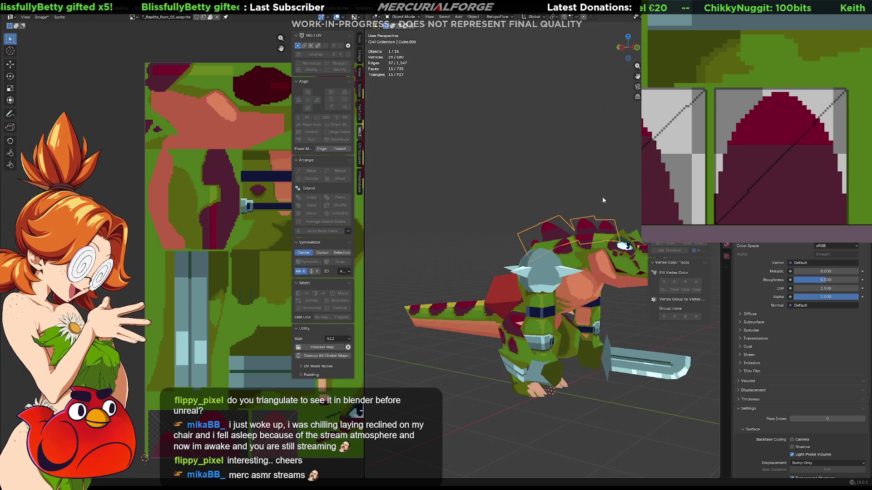
{"action": "left_click", "coordinate": [594, 190]}
{"action": "mouse_move", "coordinate": [594, 189]}
{"action": "middle_mouse_down"}
{"action": "mouse_move", "coordinate": [595, 198]}
{"action": "mouse_move", "coordinate": [577, 181]}
{"action": "mouse_move", "coordinate": [540, 186]}
{"action": "mouse_move", "coordinate": [538, 214]}
{"action": "mouse_move", "coordinate": [584, 217]}
{"action": "mouse_move", "coordinate": [407, 213]}
{"action": "middle_mouse_up"}
Inspect the body object Cube.003 and the Tail.001 object from a rear three-quarter view.
{"action": "scroll", "coordinate": [576, 182], "scroll_direction": "up", "scroll_amount": 3}
{"action": "left_click", "coordinate": [519, 212]}
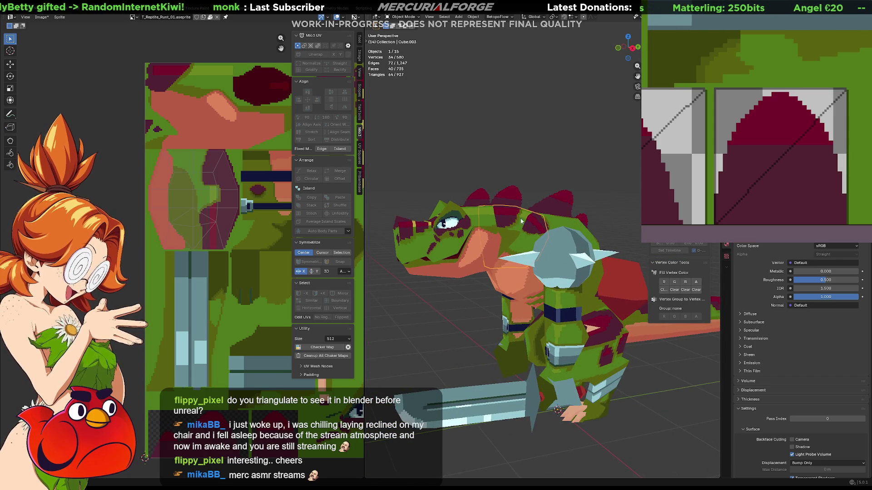
{"action": "mouse_move", "coordinate": [519, 212]}
{"action": "middle_mouse_down"}
{"action": "mouse_move", "coordinate": [397, 204]}
{"action": "mouse_move", "coordinate": [478, 230]}
{"action": "mouse_move", "coordinate": [533, 234]}
{"action": "mouse_move", "coordinate": [482, 240]}
{"action": "mouse_move", "coordinate": [560, 234]}
{"action": "mouse_move", "coordinate": [536, 312]}
{"action": "middle_mouse_up"}
{"action": "left_click", "coordinate": [474, 228]}
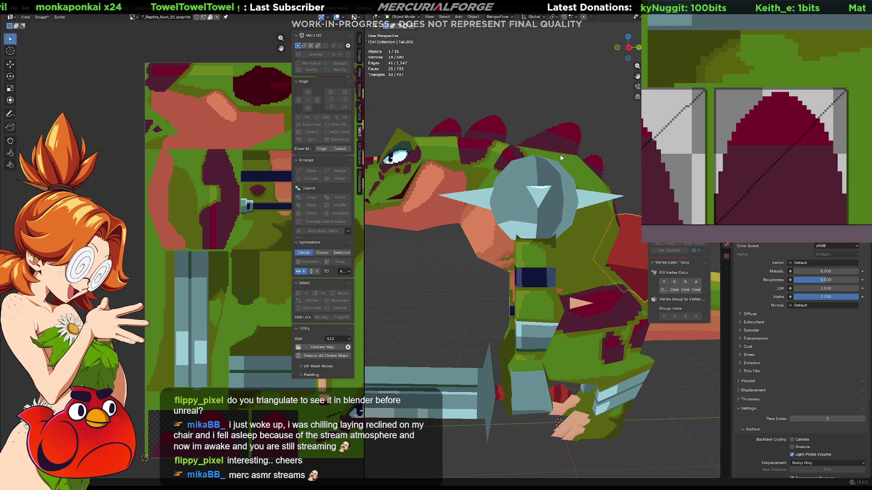
Isolate the Cube near the shoulder in local view and enter its Edit Mode.
{"action": "middle_click_drag", "start_coordinate": [562, 155], "coordinate": [564, 178]}
{"action": "left_click", "coordinate": [506, 174]}
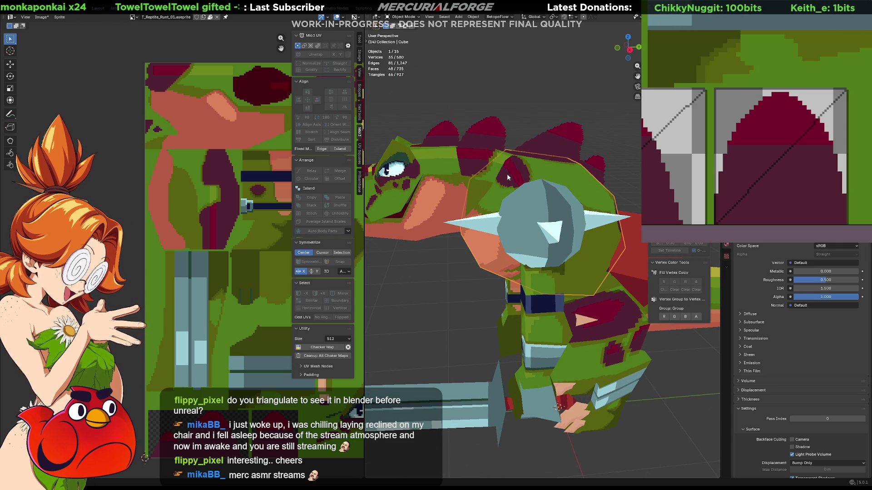
{"action": "middle_click_drag", "start_coordinate": [483, 178], "coordinate": [485, 187]}
{"action": "key", "text": "Tab"}
{"action": "scroll", "coordinate": [566, 242], "scroll_direction": "up", "scroll_amount": 5}
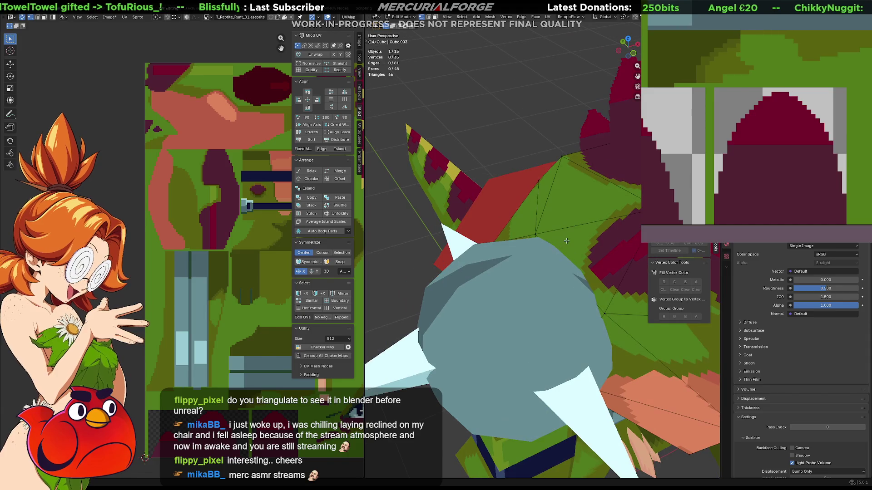
{"action": "key", "text": "Tab"}
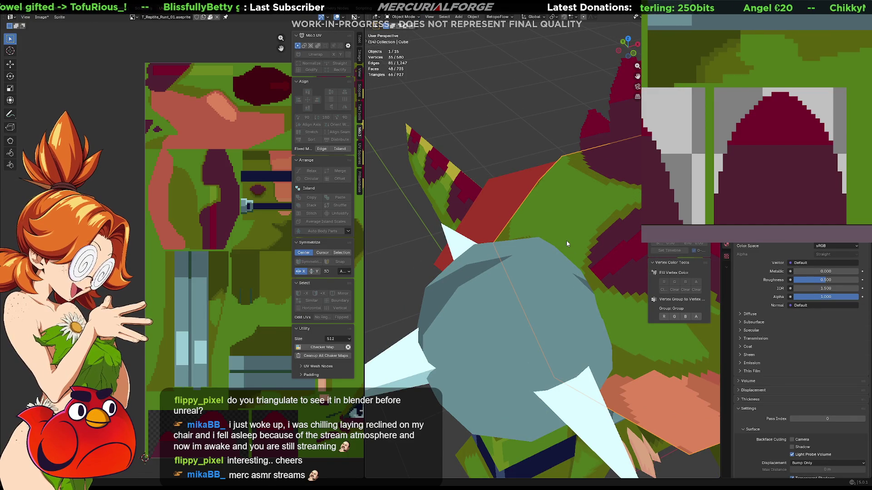
{"action": "key", "text": "KP_Divide"}
{"action": "key", "text": "Tab"}
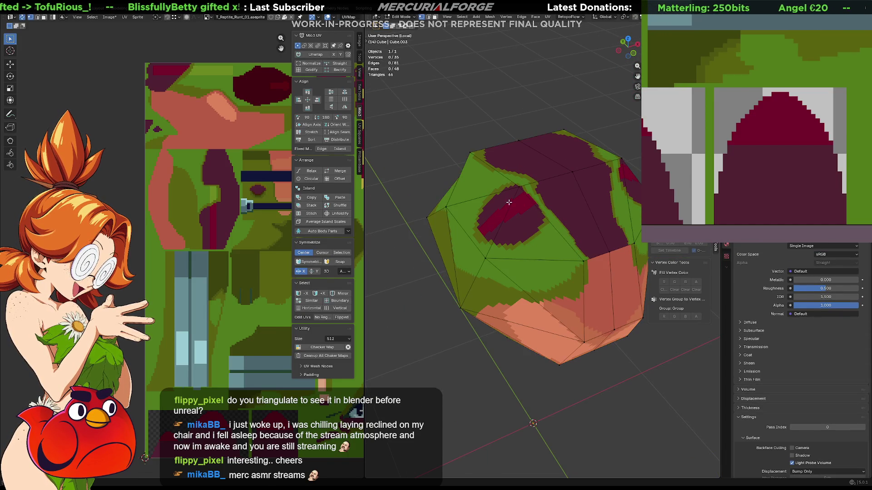
{"action": "scroll", "coordinate": [580, 239], "scroll_direction": "up", "scroll_amount": 4}
{"action": "scroll", "coordinate": [580, 239], "scroll_direction": "up", "scroll_amount": 3}
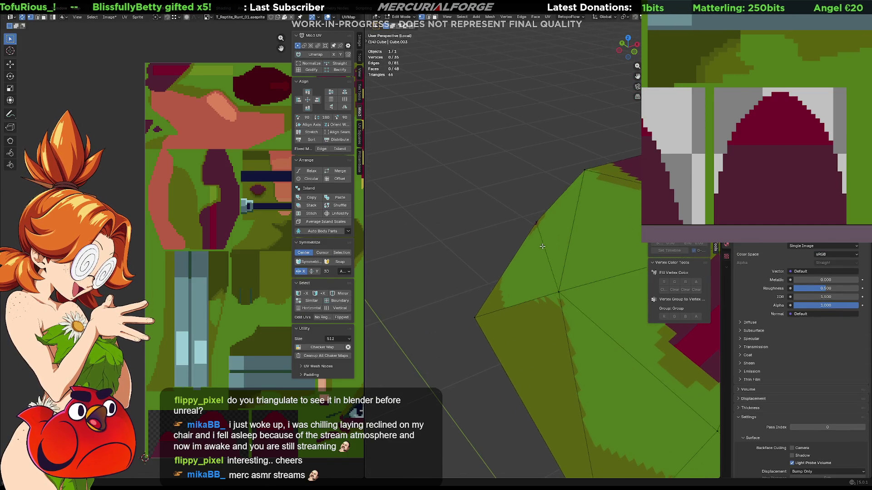
{"action": "mouse_move", "coordinate": [535, 250]}
{"action": "middle_mouse_down"}
{"action": "mouse_move", "coordinate": [533, 230]}
{"action": "mouse_move", "coordinate": [530, 237]}
{"action": "mouse_move", "coordinate": [543, 238]}
{"action": "middle_mouse_up"}
Rotate two Cube edges clockwise, then exit local view and return to Object Mode.
{"action": "right_click", "coordinate": [554, 241]}
{"action": "left_click", "coordinate": [554, 241]}
{"action": "right_click", "coordinate": [386, 233]}
{"action": "left_click", "coordinate": [386, 234]}
{"action": "mouse_move", "coordinate": [386, 234]}
{"action": "middle_mouse_down"}
{"action": "mouse_move", "coordinate": [492, 220]}
{"action": "mouse_move", "coordinate": [381, 230]}
{"action": "mouse_move", "coordinate": [461, 235]}
{"action": "mouse_move", "coordinate": [484, 258]}
{"action": "mouse_move", "coordinate": [475, 255]}
{"action": "mouse_move", "coordinate": [503, 220]}
{"action": "mouse_move", "coordinate": [510, 229]}
{"action": "mouse_move", "coordinate": [551, 206]}
{"action": "mouse_move", "coordinate": [613, 200]}
{"action": "mouse_move", "coordinate": [591, 196]}
{"action": "mouse_move", "coordinate": [525, 232]}
{"action": "mouse_move", "coordinate": [554, 230]}
{"action": "middle_mouse_up"}
{"action": "key", "text": "KP_Divide"}
{"action": "scroll", "coordinate": [609, 161], "scroll_direction": "down", "scroll_amount": 5}
{"action": "key", "text": "Tab"}
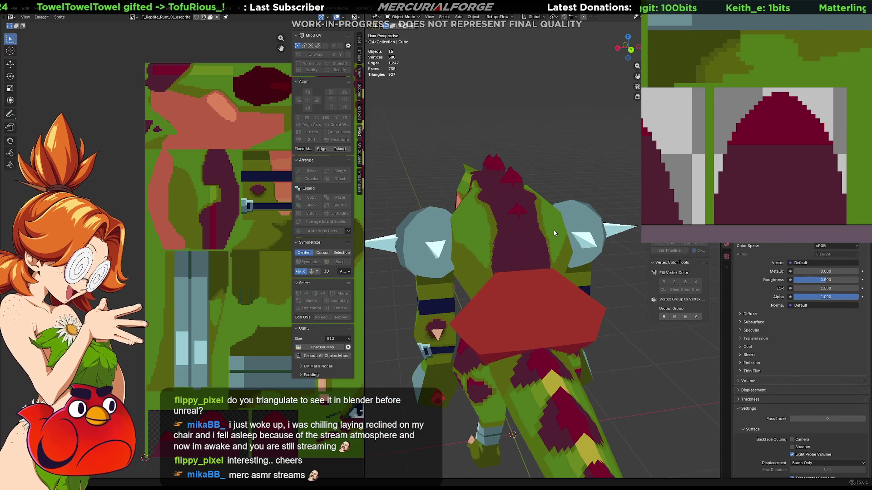
{"action": "scroll", "coordinate": [533, 249], "scroll_direction": "up", "scroll_amount": 3}
{"action": "left_click", "coordinate": [466, 267]}
{"action": "mouse_move", "coordinate": [467, 264]}
{"action": "middle_mouse_down"}
{"action": "mouse_move", "coordinate": [539, 254]}
{"action": "mouse_move", "coordinate": [521, 251]}
{"action": "mouse_move", "coordinate": [528, 203]}
{"action": "mouse_move", "coordinate": [535, 218]}
{"action": "mouse_move", "coordinate": [522, 234]}
{"action": "mouse_move", "coordinate": [529, 243]}
{"action": "middle_mouse_up"}
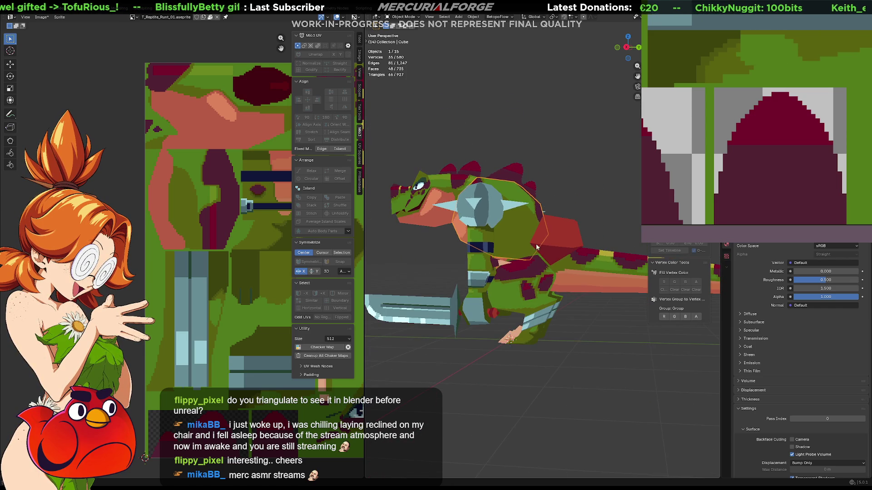
{"action": "middle_click_drag", "start_coordinate": [614, 264], "coordinate": [454, 271]}
{"action": "left_click", "coordinate": [536, 240]}
{"action": "mouse_move", "coordinate": [191, 262]}
{"action": "middle_mouse_down", "text": "ctrl"}
{"action": "mouse_move", "coordinate": [329, 224]}
{"action": "mouse_move", "coordinate": [398, 218]}
{"action": "middle_mouse_up", "text": "ctrl"}
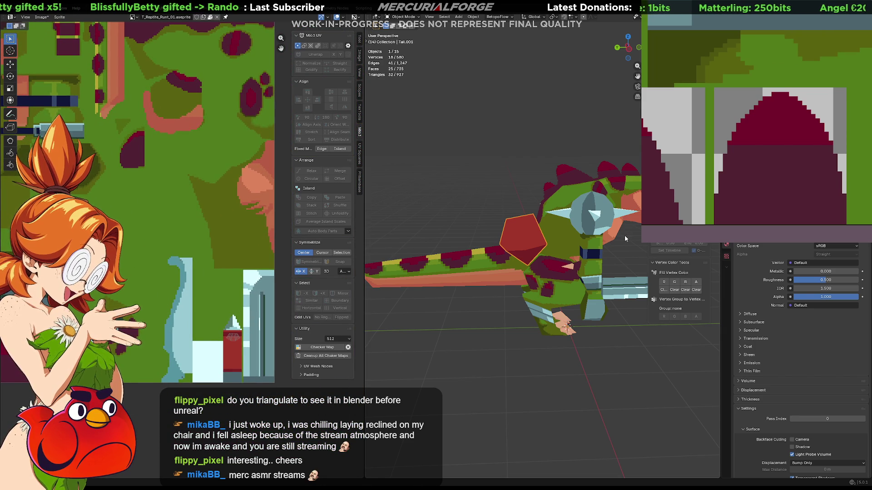
{"action": "middle_click_drag", "start_coordinate": [620, 237], "coordinate": [556, 229]}
{"action": "left_click", "coordinate": [553, 228]}
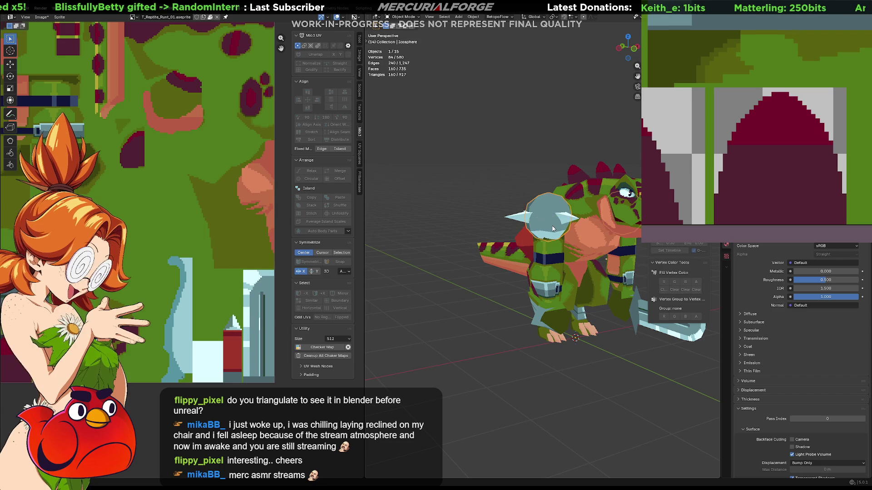
{"action": "scroll", "coordinate": [148, 245], "scroll_direction": "down", "scroll_amount": 2}
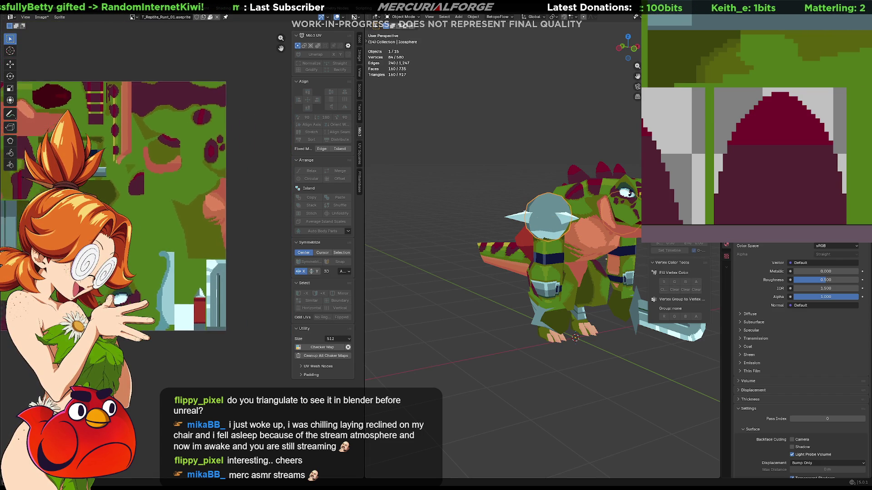
{"action": "middle_click_drag", "start_coordinate": [191, 205], "coordinate": [169, 182]}
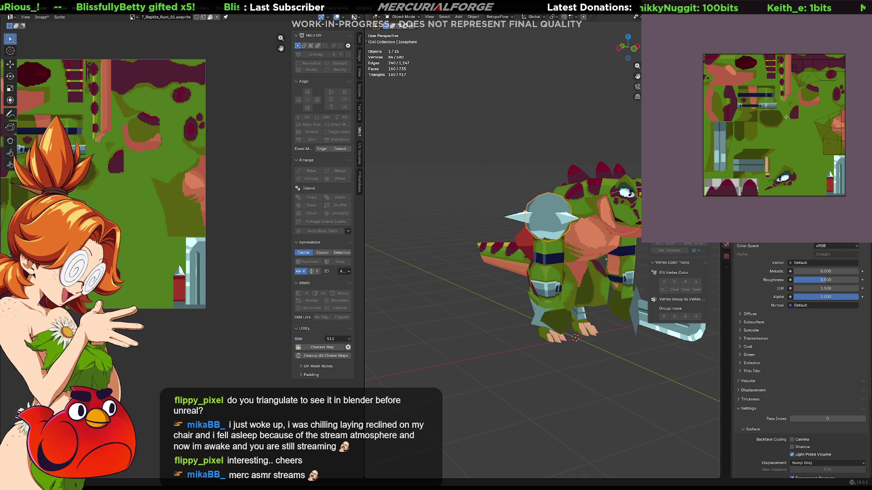
{"action": "mouse_move", "coordinate": [513, 282]}
{"action": "middle_mouse_down"}
{"action": "mouse_move", "coordinate": [437, 282]}
{"action": "mouse_move", "coordinate": [489, 274]}
{"action": "mouse_move", "coordinate": [434, 281]}
{"action": "mouse_move", "coordinate": [564, 274]}
{"action": "mouse_move", "coordinate": [475, 265]}
{"action": "mouse_move", "coordinate": [395, 274]}
{"action": "mouse_move", "coordinate": [705, 285]}
{"action": "mouse_move", "coordinate": [698, 314]}
{"action": "mouse_move", "coordinate": [740, 274]}
{"action": "middle_mouse_up"}
{"action": "mouse_move", "coordinate": [511, 168]}
{"action": "middle_mouse_down"}
{"action": "mouse_move", "coordinate": [519, 252]}
{"action": "mouse_move", "coordinate": [551, 225]}
{"action": "mouse_move", "coordinate": [557, 203]}
{"action": "mouse_move", "coordinate": [631, 211]}
{"action": "middle_mouse_up"}
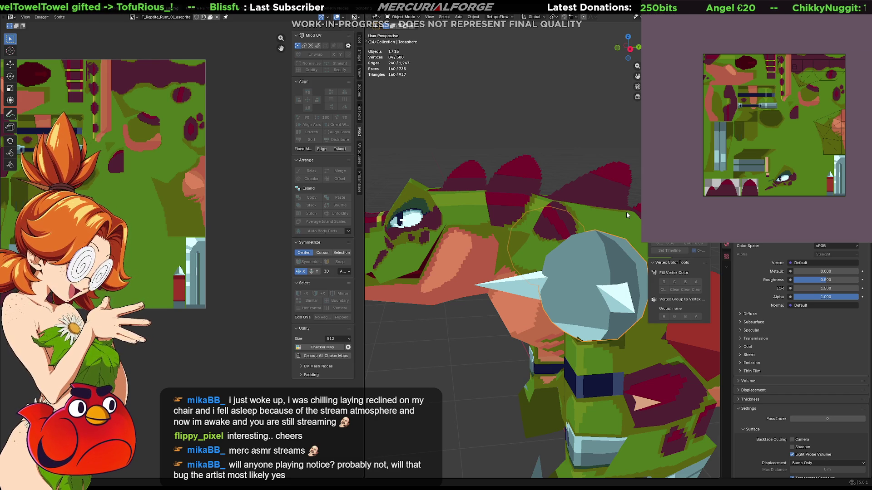
{"action": "mouse_move", "coordinate": [545, 169]}
{"action": "middle_mouse_down"}
{"action": "mouse_move", "coordinate": [516, 239]}
{"action": "mouse_move", "coordinate": [544, 232]}
{"action": "mouse_move", "coordinate": [465, 293]}
{"action": "mouse_move", "coordinate": [492, 257]}
{"action": "mouse_move", "coordinate": [494, 233]}
{"action": "mouse_move", "coordinate": [530, 224]}
{"action": "mouse_move", "coordinate": [485, 239]}
{"action": "mouse_move", "coordinate": [512, 224]}
{"action": "mouse_move", "coordinate": [686, 223]}
{"action": "middle_mouse_up"}
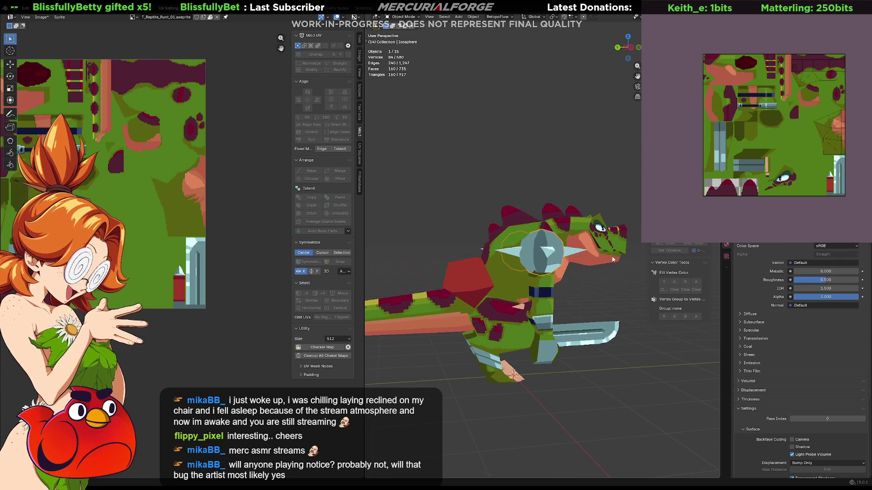
{"action": "scroll", "coordinate": [562, 277], "scroll_direction": "up", "scroll_amount": 3}
{"action": "middle_click_drag", "start_coordinate": [517, 270], "coordinate": [548, 265]}
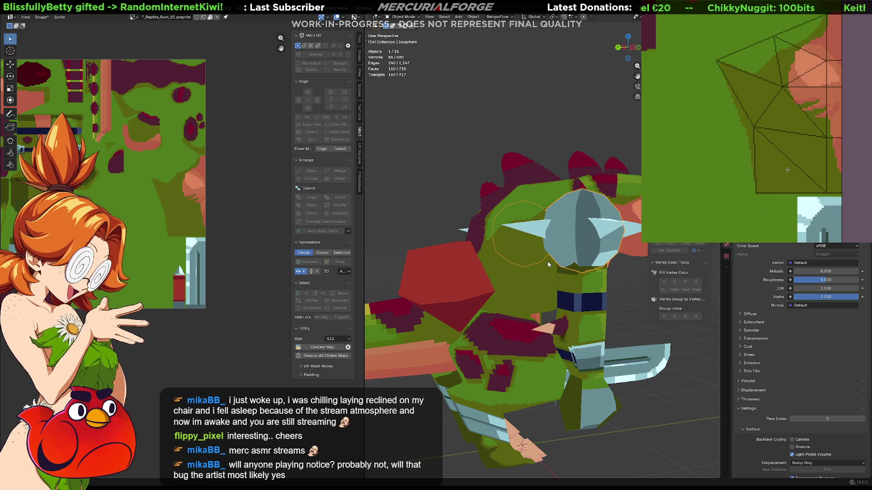
Paint a filled dark maroon ellipse spot on the texture, redrawing it until placed, and check the chest.
{"action": "mouse_move", "coordinate": [809, 182]}
{"action": "left_mouse_down"}
{"action": "mouse_move", "coordinate": [777, 129]}
{"action": "mouse_move", "coordinate": [754, 173]}
{"action": "mouse_move", "coordinate": [779, 200]}
{"action": "left_mouse_up"}
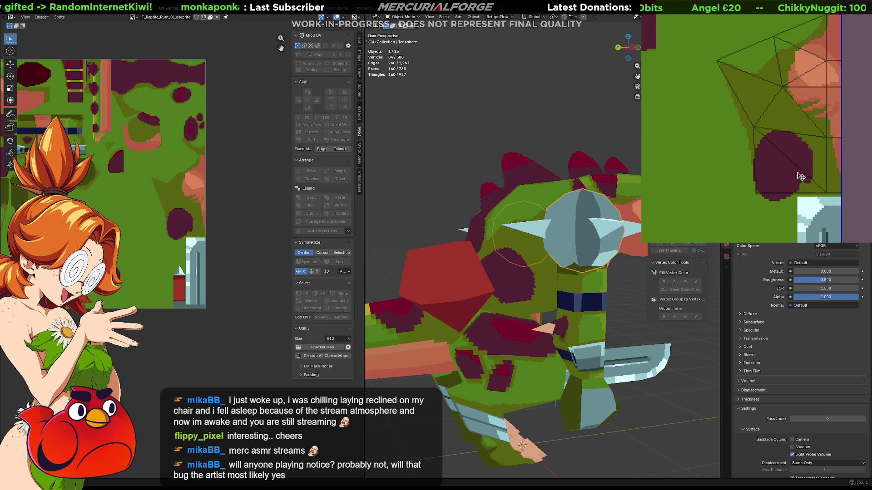
{"action": "key", "text": "ctrl+z"}
{"action": "mouse_move", "coordinate": [801, 139]}
{"action": "left_mouse_down"}
{"action": "mouse_move", "coordinate": [774, 181]}
{"action": "mouse_move", "coordinate": [784, 136]}
{"action": "mouse_move", "coordinate": [792, 180]}
{"action": "mouse_move", "coordinate": [789, 130]}
{"action": "mouse_move", "coordinate": [790, 159]}
{"action": "mouse_move", "coordinate": [790, 135]}
{"action": "mouse_move", "coordinate": [768, 154]}
{"action": "mouse_move", "coordinate": [813, 178]}
{"action": "mouse_move", "coordinate": [787, 119]}
{"action": "mouse_move", "coordinate": [794, 157]}
{"action": "mouse_move", "coordinate": [782, 117]}
{"action": "mouse_move", "coordinate": [786, 164]}
{"action": "mouse_move", "coordinate": [801, 169]}
{"action": "left_mouse_up"}
{"action": "key", "text": "ctrl+z"}
{"action": "key", "text": "ctrl+z"}
{"action": "key", "text": "ctrl+z"}
{"action": "key", "text": "ctrl+z"}
{"action": "key", "text": "ctrl+z"}
{"action": "key", "text": "ctrl+z"}
{"action": "key", "text": "ctrl+z"}
{"action": "mouse_move", "coordinate": [763, 122]}
{"action": "left_mouse_down"}
{"action": "mouse_move", "coordinate": [794, 142]}
{"action": "mouse_move", "coordinate": [808, 169]}
{"action": "left_mouse_up"}
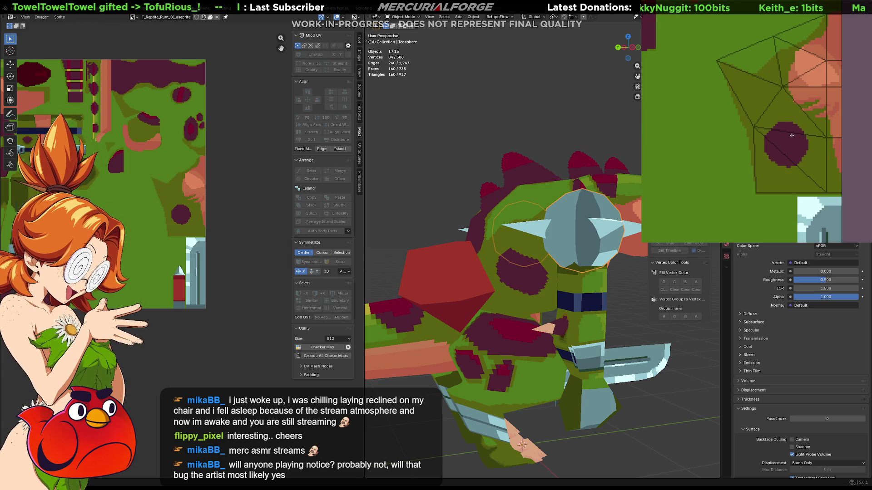
{"action": "scroll", "coordinate": [522, 272], "scroll_direction": "down", "scroll_amount": 5}
{"action": "mouse_move", "coordinate": [568, 208]}
{"action": "middle_mouse_down"}
{"action": "mouse_move", "coordinate": [474, 207]}
{"action": "mouse_move", "coordinate": [524, 230]}
{"action": "mouse_move", "coordinate": [473, 218]}
{"action": "mouse_move", "coordinate": [586, 217]}
{"action": "mouse_move", "coordinate": [598, 194]}
{"action": "middle_mouse_up"}
{"action": "scroll", "coordinate": [554, 262], "scroll_direction": "up", "scroll_amount": 8}
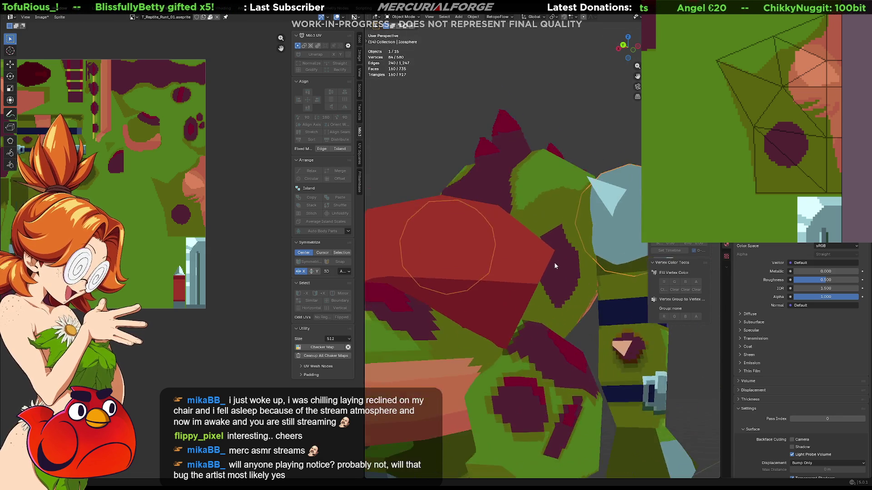
{"action": "mouse_move", "coordinate": [541, 249]}
{"action": "middle_mouse_down"}
{"action": "mouse_move", "coordinate": [465, 241]}
{"action": "mouse_move", "coordinate": [425, 252]}
{"action": "mouse_move", "coordinate": [545, 277]}
{"action": "mouse_move", "coordinate": [551, 314]}
{"action": "mouse_move", "coordinate": [574, 273]}
{"action": "middle_mouse_up"}
{"action": "scroll", "coordinate": [500, 261], "scroll_direction": "down", "scroll_amount": 5}
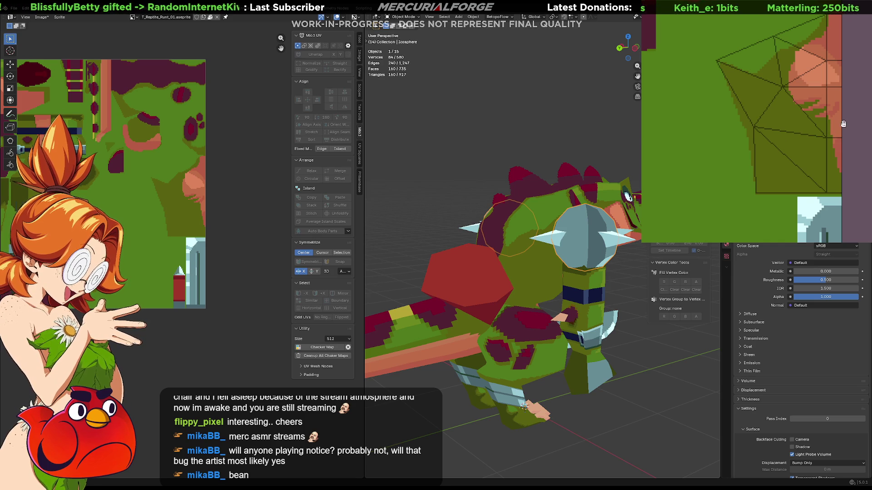
Paint over the pink shading strokes on the texture with darker green.
{"action": "middle_click_drag", "start_coordinate": [840, 120], "coordinate": [841, 129]}
{"action": "mouse_move", "coordinate": [839, 130]}
{"action": "left_mouse_down"}
{"action": "mouse_move", "coordinate": [804, 141]}
{"action": "mouse_move", "coordinate": [840, 132]}
{"action": "mouse_move", "coordinate": [821, 117]}
{"action": "mouse_move", "coordinate": [839, 116]}
{"action": "mouse_move", "coordinate": [779, 105]}
{"action": "mouse_move", "coordinate": [819, 100]}
{"action": "mouse_move", "coordinate": [767, 101]}
{"action": "mouse_move", "coordinate": [819, 142]}
{"action": "left_mouse_up"}
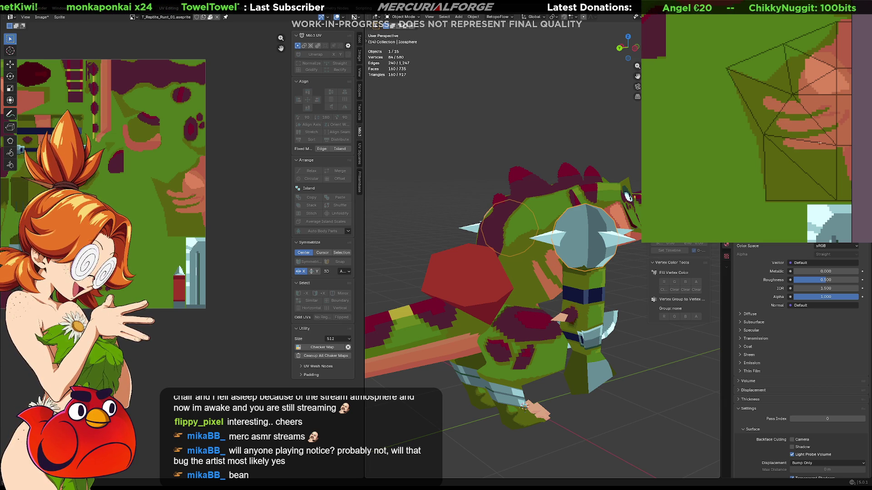
{"action": "mouse_move", "coordinate": [581, 265]}
{"action": "middle_mouse_down"}
{"action": "mouse_move", "coordinate": [459, 248]}
{"action": "mouse_move", "coordinate": [568, 263]}
{"action": "mouse_move", "coordinate": [517, 268]}
{"action": "mouse_move", "coordinate": [577, 265]}
{"action": "mouse_move", "coordinate": [561, 264]}
{"action": "mouse_move", "coordinate": [569, 265]}
{"action": "middle_mouse_up"}
{"action": "left_click_drag", "start_coordinate": [786, 138], "coordinate": [843, 147]}
Bucket-fill a light-green texture patch with dark olive, checking the model's side.
{"action": "mouse_move", "coordinate": [604, 291]}
{"action": "middle_mouse_down"}
{"action": "mouse_move", "coordinate": [552, 296]}
{"action": "mouse_move", "coordinate": [531, 273]}
{"action": "mouse_move", "coordinate": [485, 269]}
{"action": "mouse_move", "coordinate": [413, 276]}
{"action": "mouse_move", "coordinate": [537, 283]}
{"action": "mouse_move", "coordinate": [547, 266]}
{"action": "middle_mouse_up"}
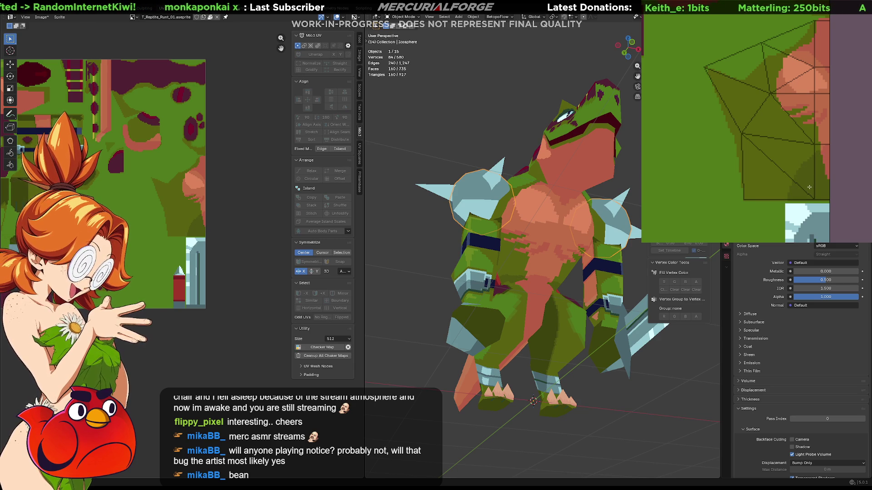
{"action": "mouse_move", "coordinate": [513, 273]}
{"action": "middle_mouse_down"}
{"action": "mouse_move", "coordinate": [521, 294]}
{"action": "mouse_move", "coordinate": [595, 295]}
{"action": "middle_mouse_up"}
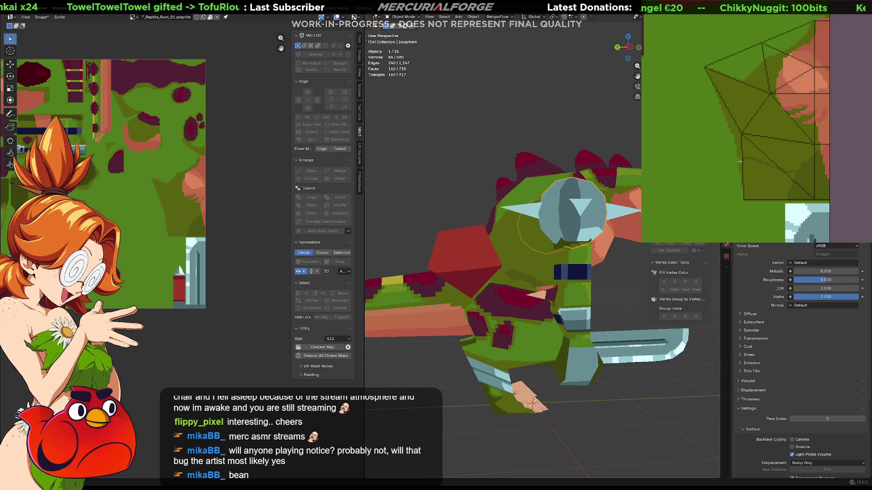
{"action": "left_click", "coordinate": [761, 179]}
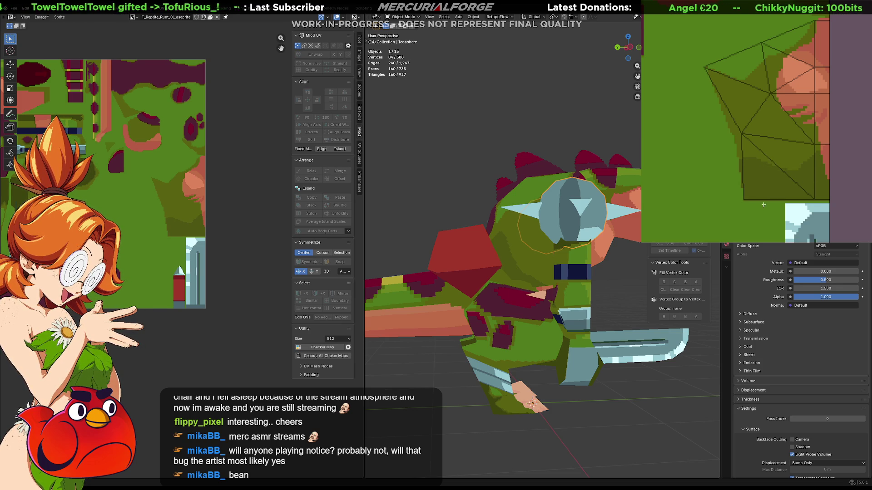
{"action": "mouse_move", "coordinate": [772, 158]}
{"action": "middle_mouse_down"}
{"action": "mouse_move", "coordinate": [758, 152]}
{"action": "mouse_move", "coordinate": [784, 135]}
{"action": "middle_mouse_up"}
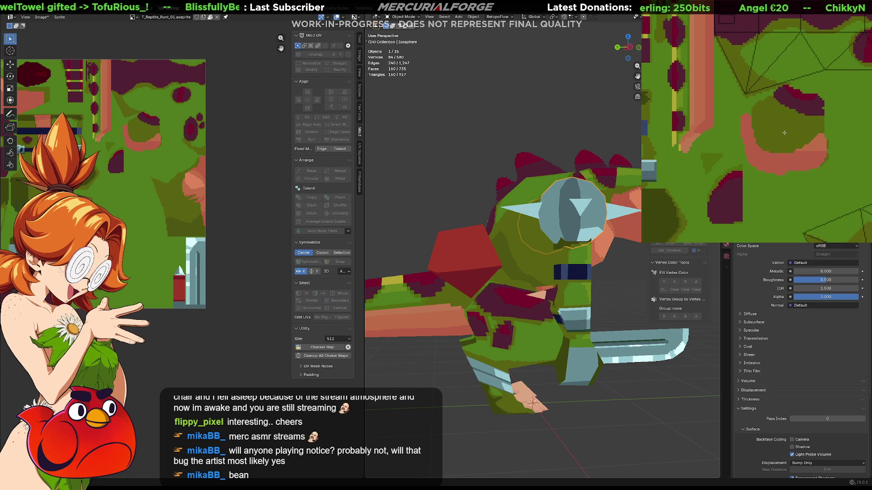
Bucket-fill a second light-green texture patch with dark olive and review the model.
{"action": "left_click", "coordinate": [784, 127]}
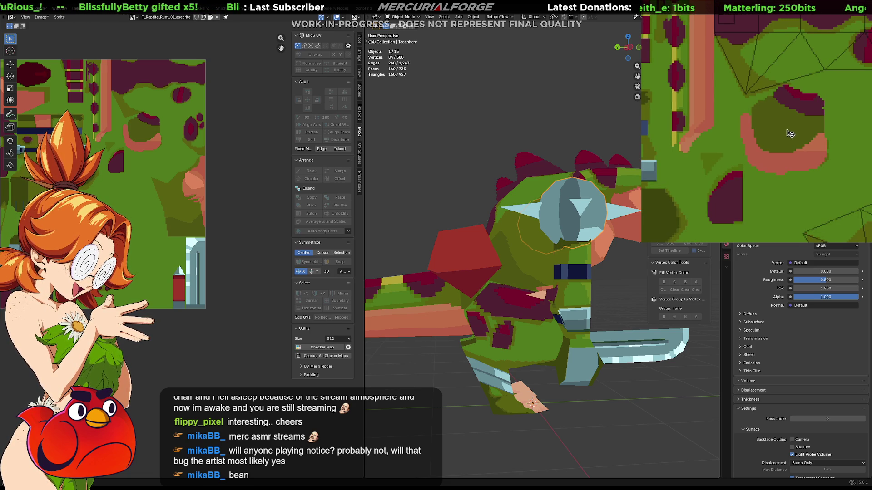
{"action": "middle_click_drag", "start_coordinate": [747, 75], "coordinate": [770, 129]}
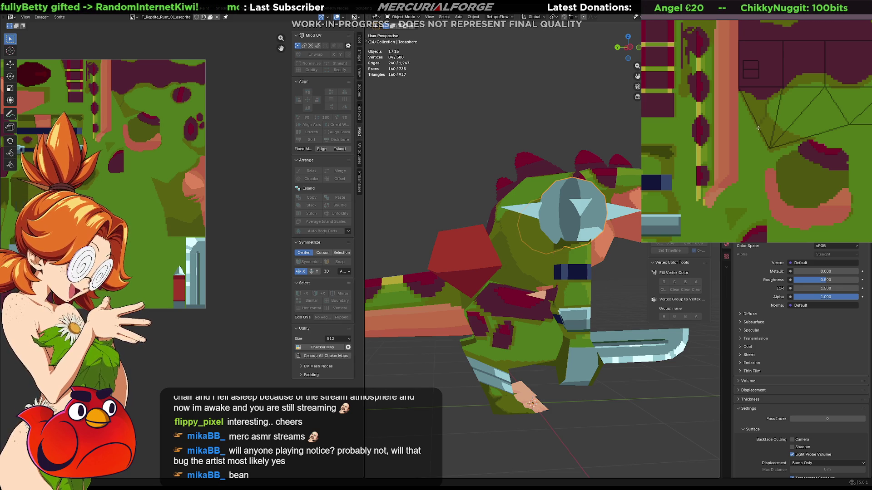
{"action": "middle_click_drag", "start_coordinate": [604, 247], "coordinate": [536, 249]}
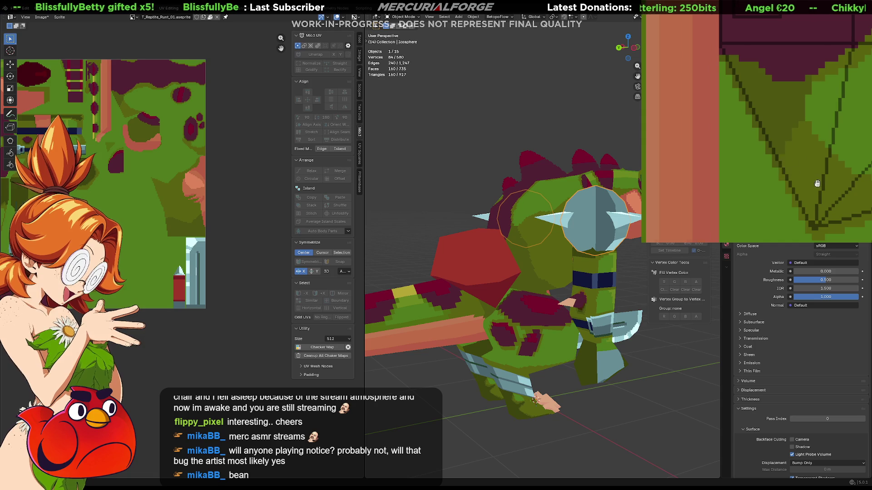
Paint a curved darker green stroke and dark shading pixels near the texture's edge.
{"action": "scroll", "coordinate": [783, 164], "scroll_direction": "down", "scroll_amount": 2}
{"action": "scroll", "coordinate": [783, 164], "scroll_direction": "up", "scroll_amount": 3}
{"action": "mouse_move", "coordinate": [808, 183]}
{"action": "middle_mouse_down"}
{"action": "mouse_move", "coordinate": [800, 161]}
{"action": "mouse_move", "coordinate": [766, 165]}
{"action": "mouse_move", "coordinate": [779, 104]}
{"action": "middle_mouse_up"}
{"action": "scroll", "coordinate": [800, 162], "scroll_direction": "down", "scroll_amount": 2}
{"action": "scroll", "coordinate": [800, 162], "scroll_direction": "up", "scroll_amount": 2}
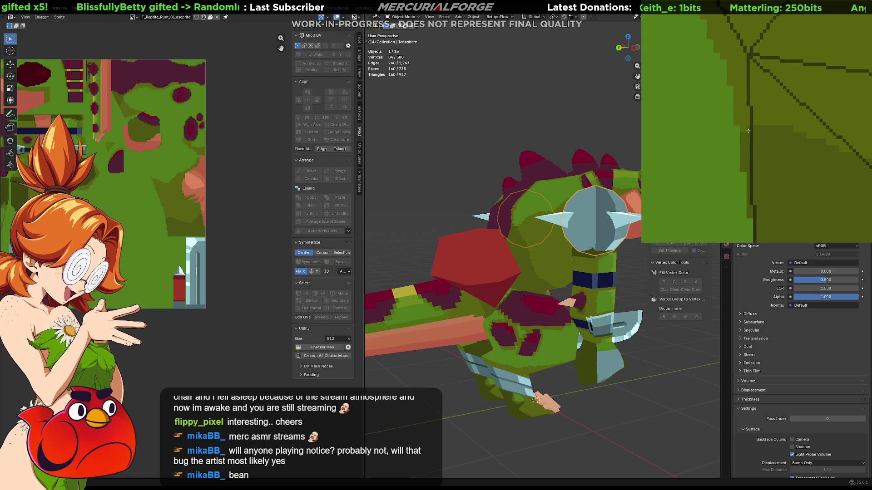
{"action": "middle_click_drag", "start_coordinate": [804, 124], "coordinate": [752, 156]}
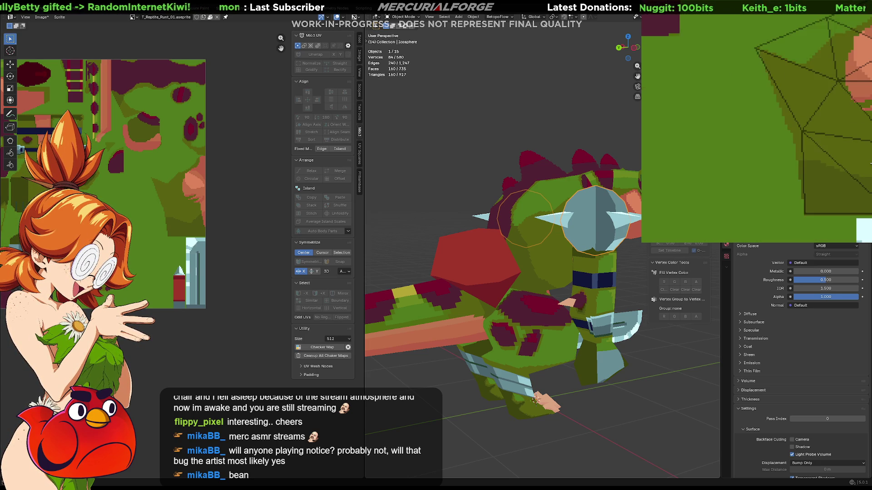
{"action": "middle_click_drag", "start_coordinate": [814, 164], "coordinate": [799, 168]}
{"action": "mouse_move", "coordinate": [536, 374]}
{"action": "middle_mouse_down"}
{"action": "mouse_move", "coordinate": [534, 274]}
{"action": "mouse_move", "coordinate": [543, 260]}
{"action": "mouse_move", "coordinate": [619, 278]}
{"action": "middle_mouse_up"}
{"action": "middle_click_drag", "start_coordinate": [831, 166], "coordinate": [780, 180]}
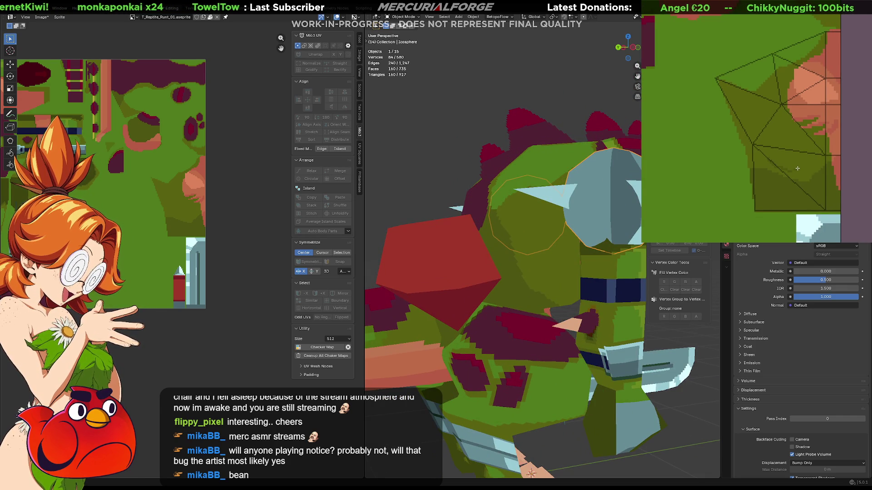
{"action": "mouse_move", "coordinate": [766, 151]}
{"action": "left_mouse_down"}
{"action": "mouse_move", "coordinate": [792, 167]}
{"action": "mouse_move", "coordinate": [780, 165]}
{"action": "left_mouse_up"}
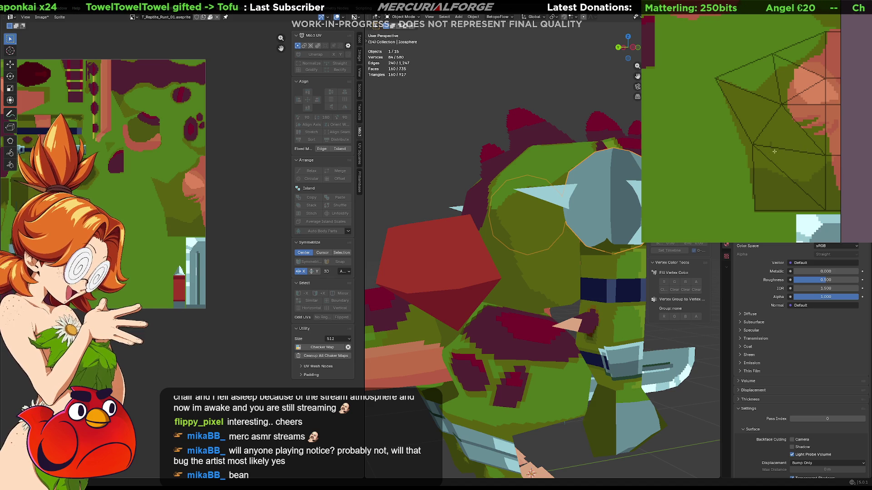
{"action": "mouse_move", "coordinate": [820, 155]}
{"action": "left_mouse_down"}
{"action": "mouse_move", "coordinate": [775, 134]}
{"action": "mouse_move", "coordinate": [821, 143]}
{"action": "left_mouse_up"}
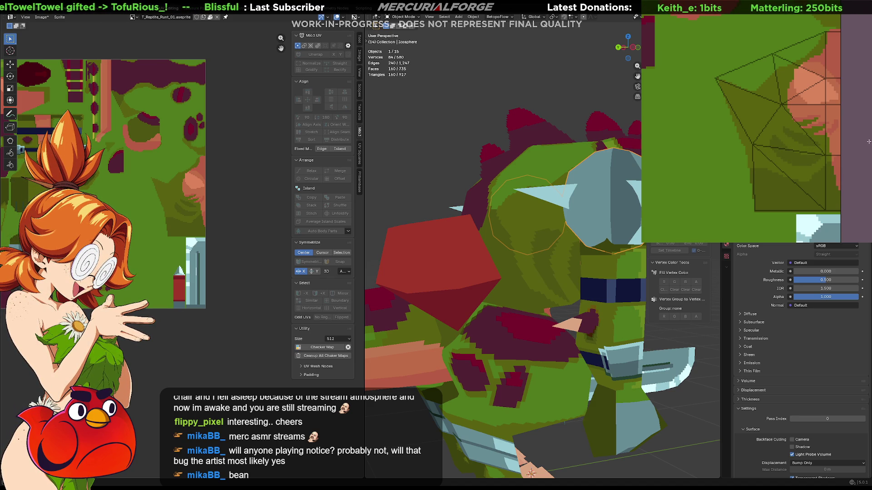
{"action": "scroll", "coordinate": [568, 269], "scroll_direction": "down", "scroll_amount": 5}
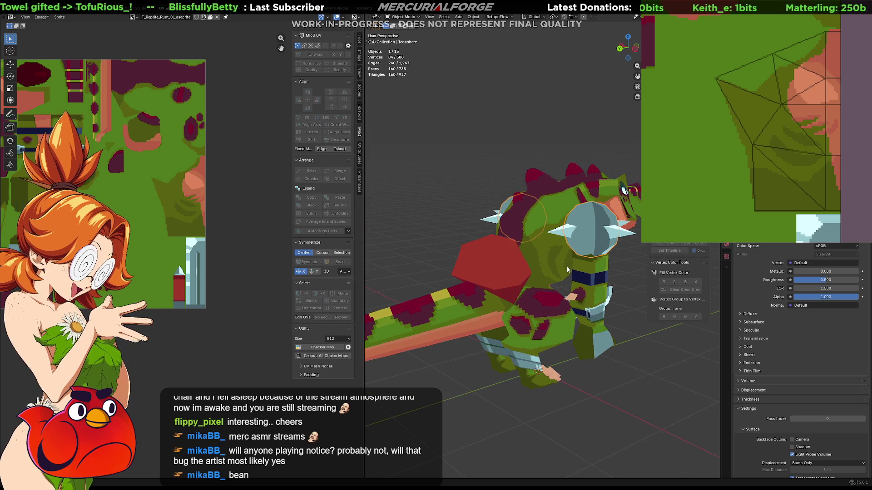
Draw a filled dark red rectangular band across the texture and check it from the front.
{"action": "middle_click_drag", "start_coordinate": [798, 106], "coordinate": [815, 131]}
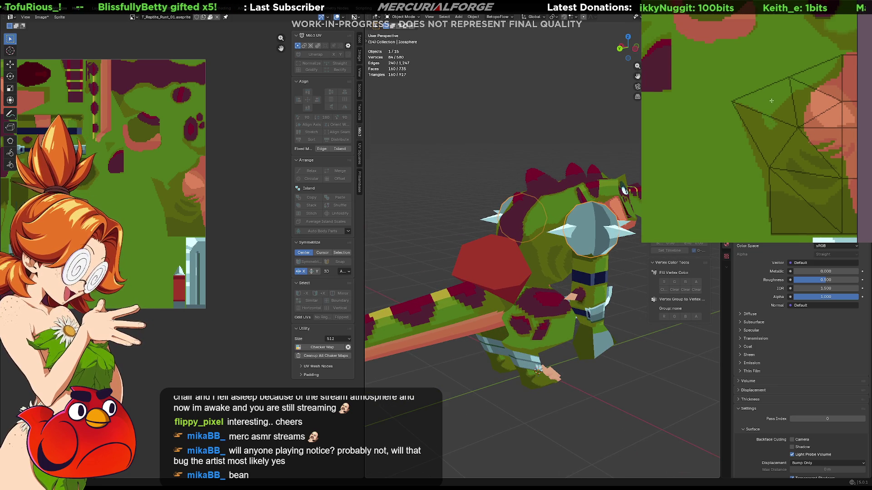
{"action": "mouse_move", "coordinate": [778, 110]}
{"action": "middle_mouse_down"}
{"action": "mouse_move", "coordinate": [792, 126]}
{"action": "mouse_move", "coordinate": [744, 108]}
{"action": "mouse_move", "coordinate": [767, 111]}
{"action": "mouse_move", "coordinate": [749, 120]}
{"action": "middle_mouse_up"}
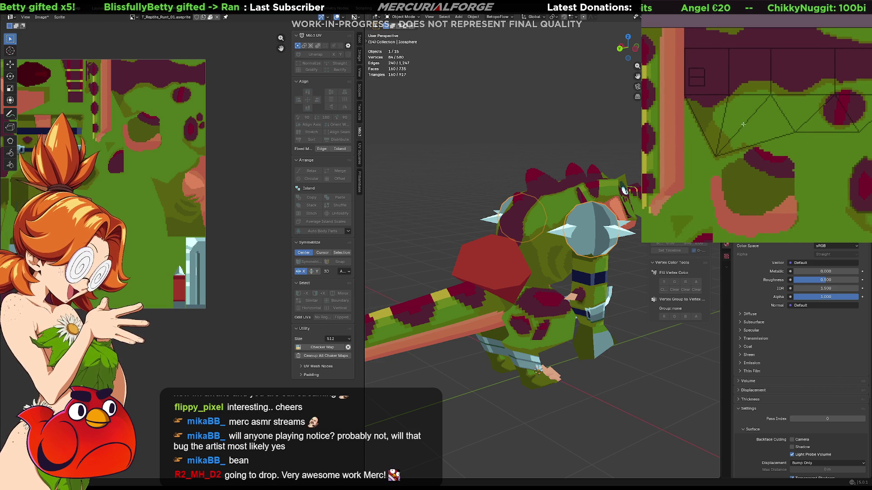
{"action": "middle_click_drag", "start_coordinate": [748, 131], "coordinate": [777, 125]}
{"action": "scroll", "coordinate": [777, 124], "scroll_direction": "down", "scroll_amount": 3}
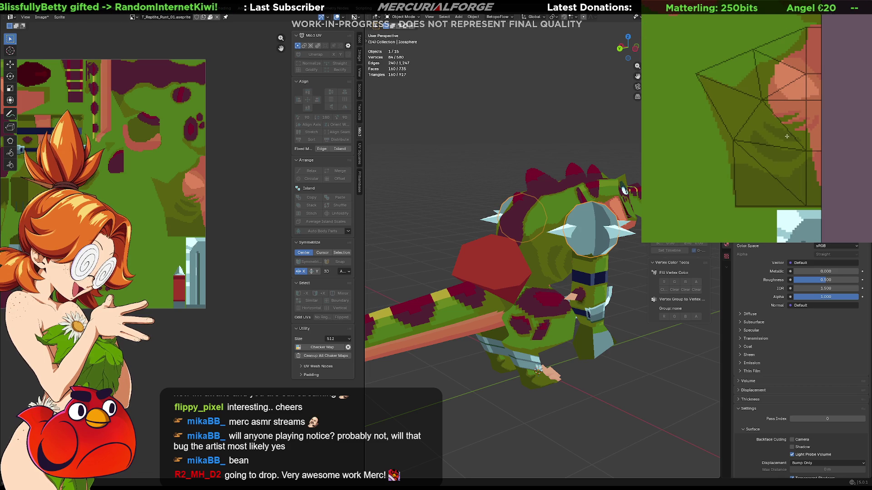
{"action": "middle_click_drag", "start_coordinate": [777, 138], "coordinate": [788, 141]}
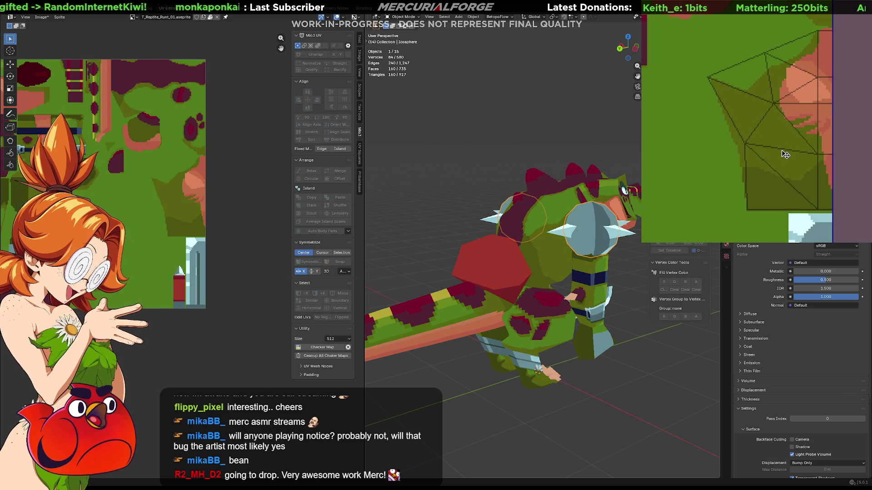
{"action": "scroll", "coordinate": [781, 123], "scroll_direction": "up", "scroll_amount": 2}
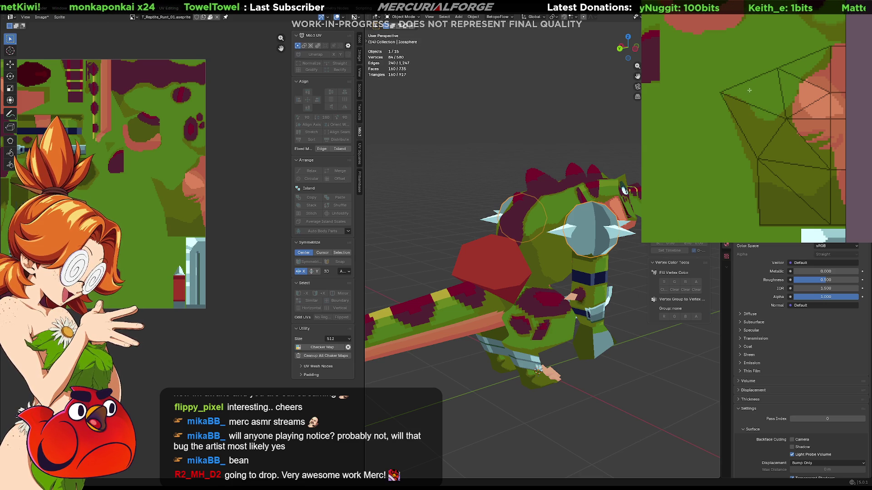
{"action": "mouse_move", "coordinate": [490, 257]}
{"action": "middle_mouse_down"}
{"action": "mouse_move", "coordinate": [427, 254]}
{"action": "mouse_move", "coordinate": [429, 242]}
{"action": "mouse_move", "coordinate": [472, 255]}
{"action": "mouse_move", "coordinate": [423, 229]}
{"action": "mouse_move", "coordinate": [398, 230]}
{"action": "mouse_move", "coordinate": [410, 231]}
{"action": "mouse_move", "coordinate": [402, 210]}
{"action": "mouse_move", "coordinate": [390, 246]}
{"action": "mouse_move", "coordinate": [425, 238]}
{"action": "mouse_move", "coordinate": [416, 234]}
{"action": "mouse_move", "coordinate": [398, 236]}
{"action": "mouse_move", "coordinate": [602, 256]}
{"action": "middle_mouse_up"}
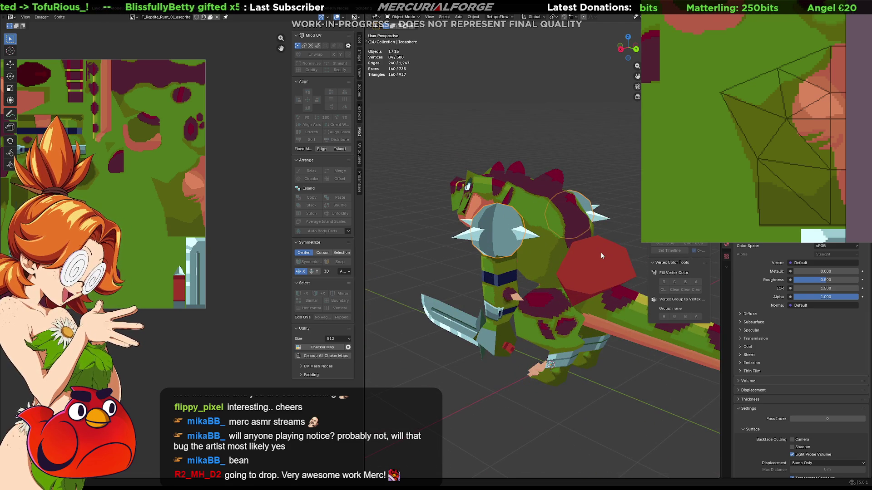
{"action": "mouse_move", "coordinate": [590, 265]}
{"action": "middle_mouse_down"}
{"action": "mouse_move", "coordinate": [409, 244]}
{"action": "mouse_move", "coordinate": [508, 246]}
{"action": "mouse_move", "coordinate": [493, 257]}
{"action": "mouse_move", "coordinate": [440, 234]}
{"action": "mouse_move", "coordinate": [529, 265]}
{"action": "mouse_move", "coordinate": [482, 255]}
{"action": "middle_mouse_up"}
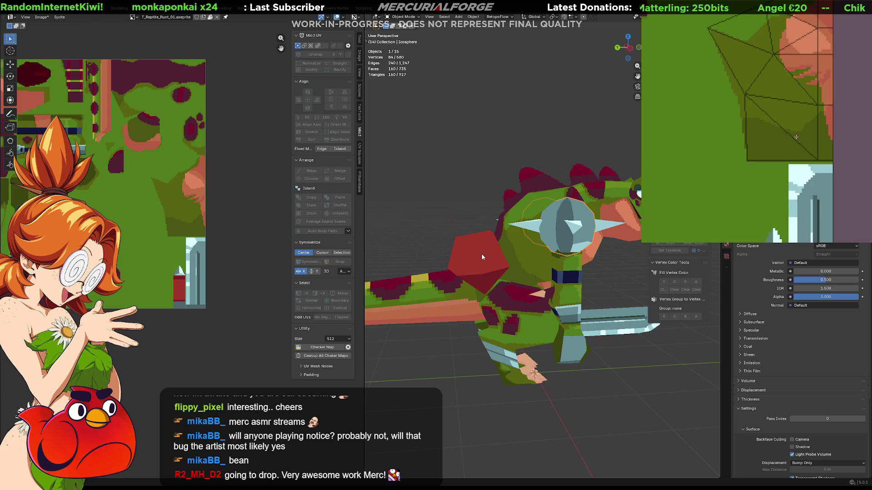
{"action": "mouse_move", "coordinate": [744, 122]}
{"action": "left_mouse_down"}
{"action": "mouse_move", "coordinate": [779, 136]}
{"action": "mouse_move", "coordinate": [833, 139]}
{"action": "left_mouse_up"}
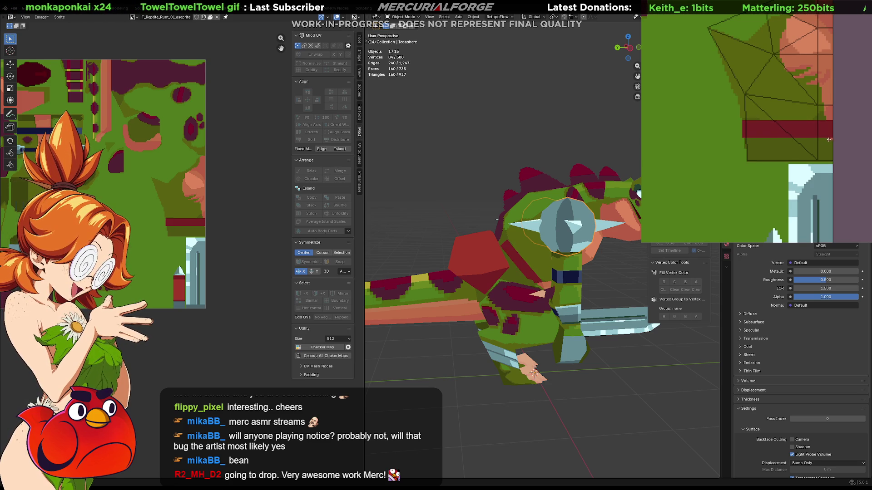
{"action": "mouse_move", "coordinate": [540, 266]}
{"action": "middle_mouse_down"}
{"action": "mouse_move", "coordinate": [476, 246]}
{"action": "mouse_move", "coordinate": [510, 254]}
{"action": "mouse_move", "coordinate": [469, 258]}
{"action": "mouse_move", "coordinate": [480, 248]}
{"action": "middle_mouse_up"}
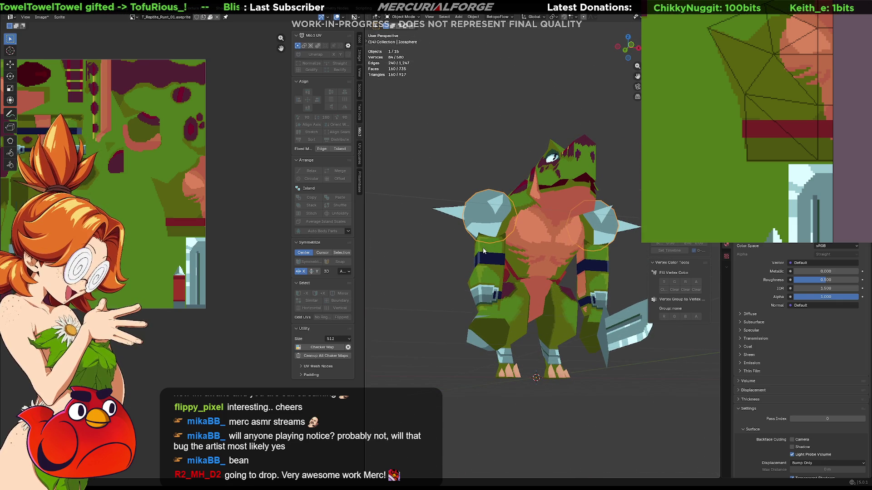
Try several dark red strokes and bands across the tail texture, undoing each attempt.
{"action": "left_click", "coordinate": [818, 124]}
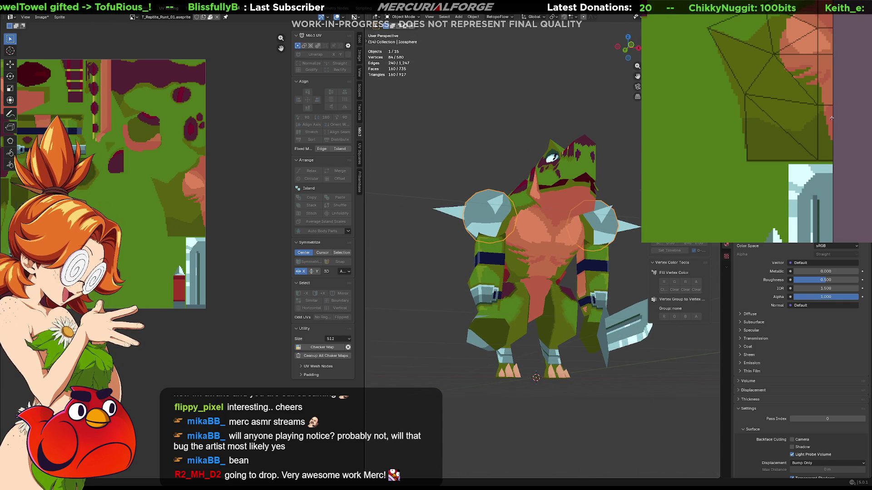
{"action": "left_click_drag", "start_coordinate": [837, 110], "coordinate": [757, 144]}
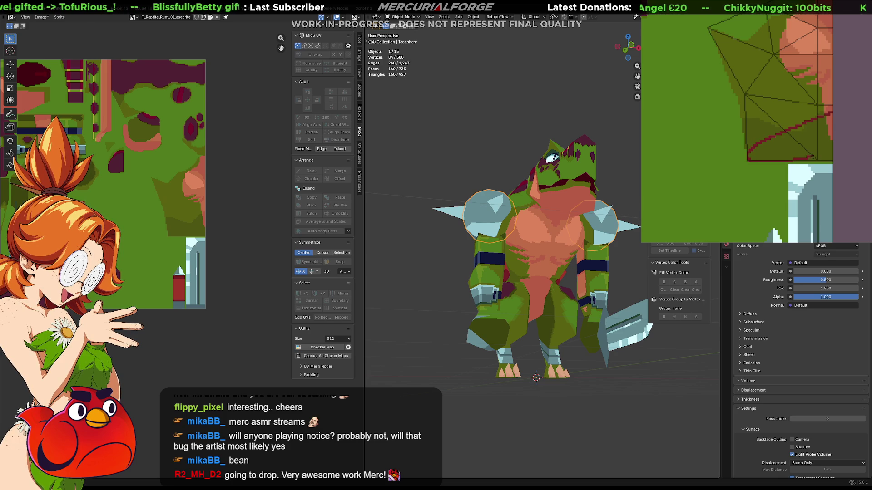
{"action": "key", "text": "ctrl+z"}
{"action": "mouse_move", "coordinate": [838, 118]}
{"action": "left_mouse_down"}
{"action": "mouse_move", "coordinate": [793, 105]}
{"action": "mouse_move", "coordinate": [747, 108]}
{"action": "mouse_move", "coordinate": [825, 139]}
{"action": "left_mouse_up"}
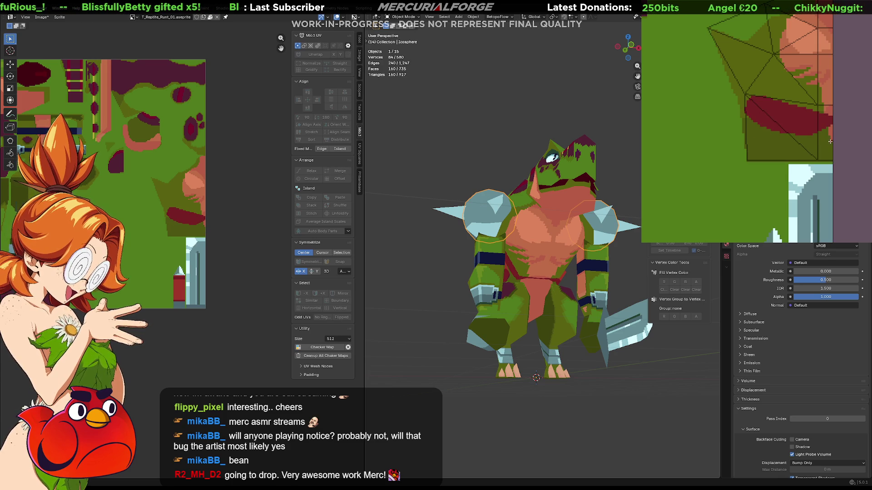
{"action": "key", "text": "ctrl+z"}
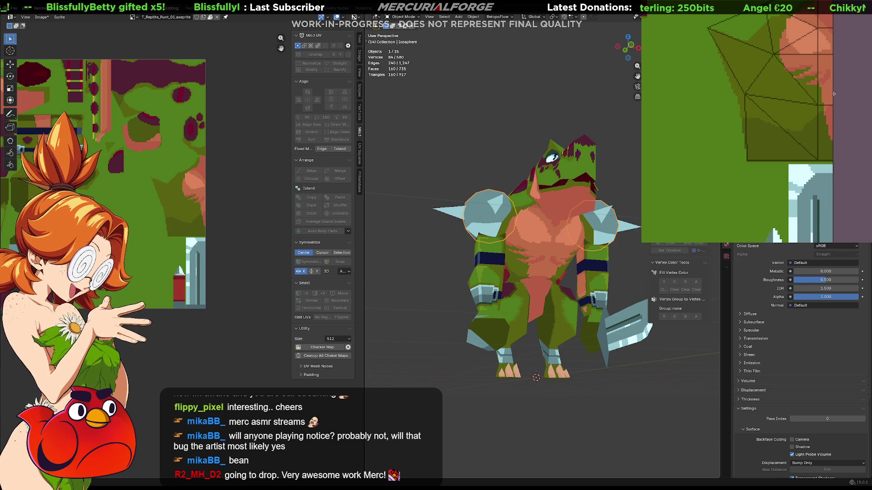
{"action": "left_click_drag", "start_coordinate": [836, 80], "coordinate": [788, 102]}
{"action": "mouse_move", "coordinate": [747, 139]}
{"action": "left_mouse_down"}
{"action": "mouse_move", "coordinate": [799, 130]}
{"action": "mouse_move", "coordinate": [851, 99]}
{"action": "mouse_move", "coordinate": [746, 130]}
{"action": "mouse_move", "coordinate": [841, 92]}
{"action": "left_mouse_up"}
{"action": "key", "text": "ctrl+z"}
Paint a filled leaf-shaped dark red stripe on the tail texture and view it front-on.
{"action": "mouse_move", "coordinate": [458, 234]}
{"action": "middle_mouse_down"}
{"action": "mouse_move", "coordinate": [511, 235]}
{"action": "mouse_move", "coordinate": [494, 238]}
{"action": "middle_mouse_up"}
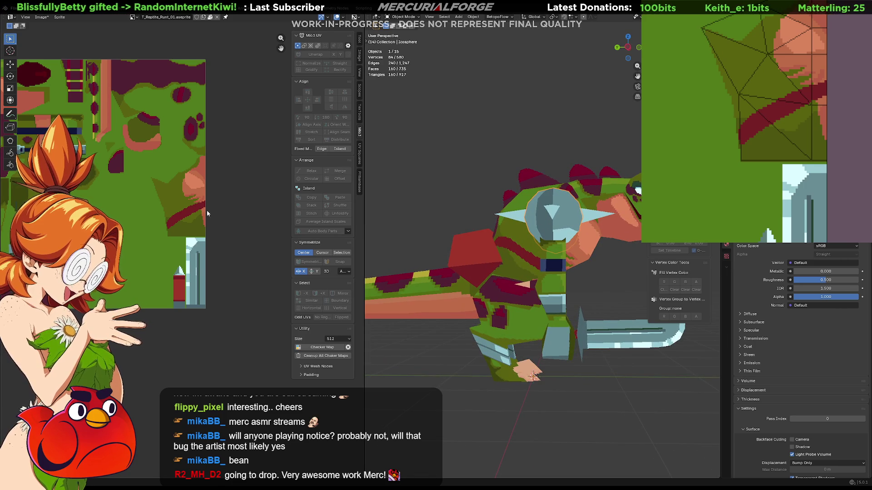
{"action": "key", "text": "ctrl+z"}
{"action": "mouse_move", "coordinate": [795, 117]}
{"action": "left_mouse_down"}
{"action": "mouse_move", "coordinate": [753, 149]}
{"action": "mouse_move", "coordinate": [737, 129]}
{"action": "mouse_move", "coordinate": [804, 107]}
{"action": "left_mouse_up"}
{"action": "key", "text": "ctrl+z"}
{"action": "mouse_move", "coordinate": [742, 159]}
{"action": "left_mouse_down"}
{"action": "mouse_move", "coordinate": [797, 125]}
{"action": "mouse_move", "coordinate": [741, 144]}
{"action": "left_mouse_up"}
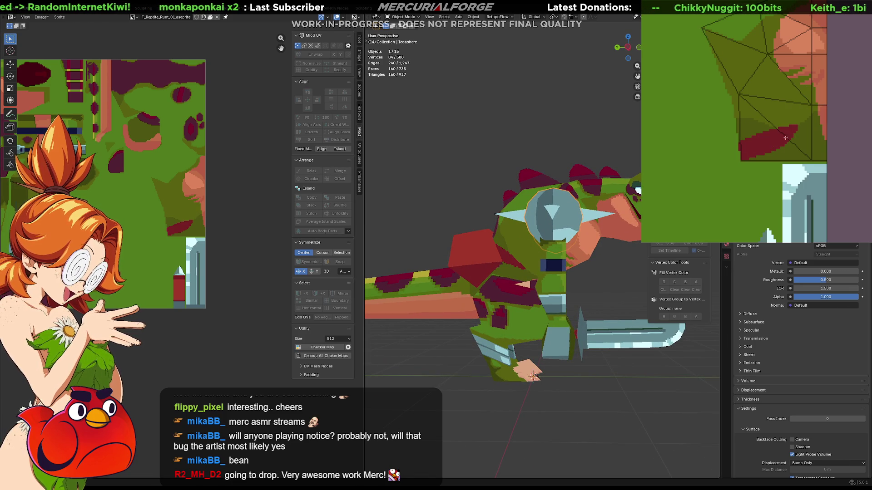
{"action": "left_click_drag", "start_coordinate": [801, 110], "coordinate": [834, 98]}
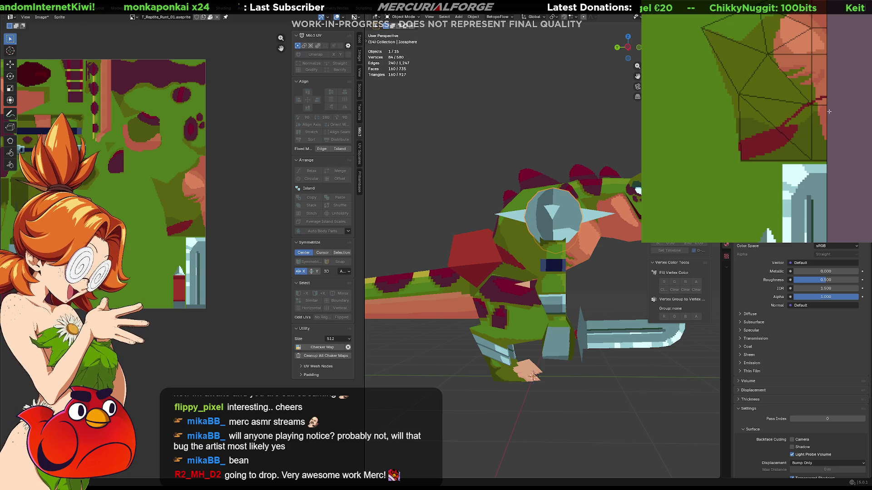
{"action": "mouse_move", "coordinate": [782, 136]}
{"action": "left_mouse_down"}
{"action": "mouse_move", "coordinate": [807, 126]}
{"action": "mouse_move", "coordinate": [781, 142]}
{"action": "left_mouse_up"}
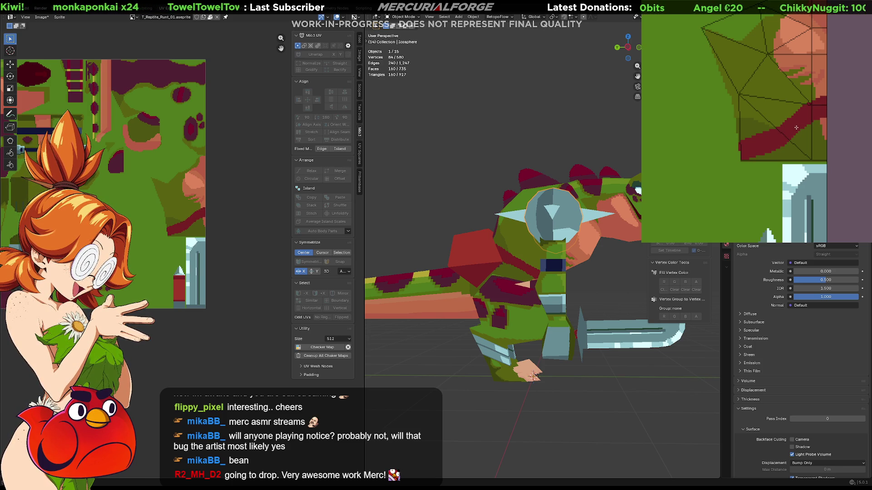
{"action": "mouse_move", "coordinate": [499, 272]}
{"action": "middle_mouse_down"}
{"action": "mouse_move", "coordinate": [445, 258]}
{"action": "mouse_move", "coordinate": [540, 278]}
{"action": "mouse_move", "coordinate": [549, 292]}
{"action": "middle_mouse_up"}
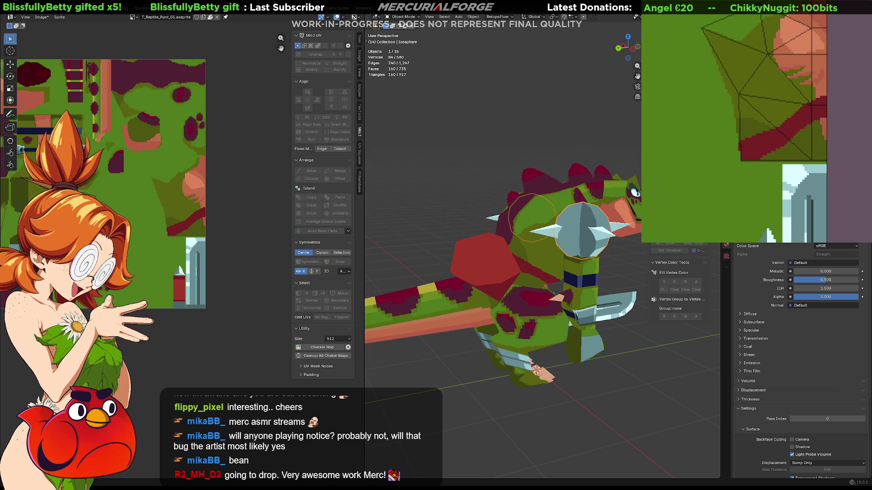
{"action": "scroll", "coordinate": [543, 254], "scroll_direction": "down", "scroll_amount": 4}
{"action": "left_click", "coordinate": [588, 295]}
{"action": "middle_click_drag", "start_coordinate": [590, 295], "coordinate": [454, 284]}
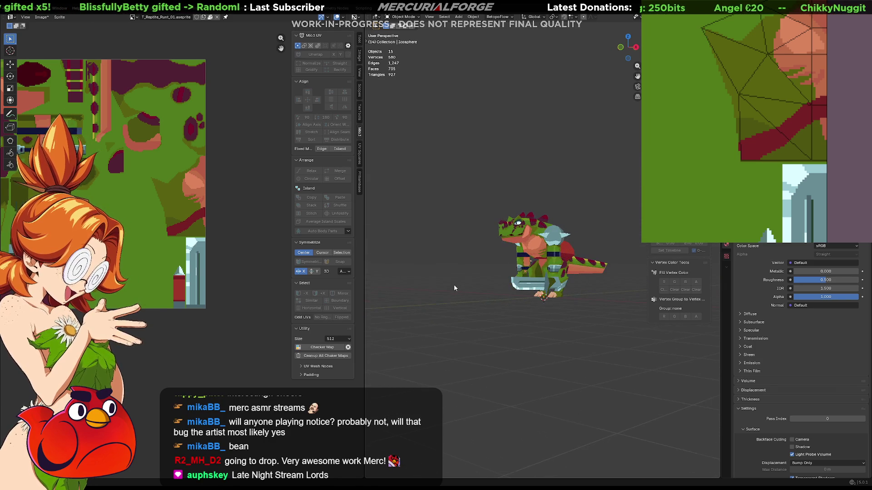
{"action": "scroll", "coordinate": [496, 290], "scroll_direction": "up", "scroll_amount": 3}
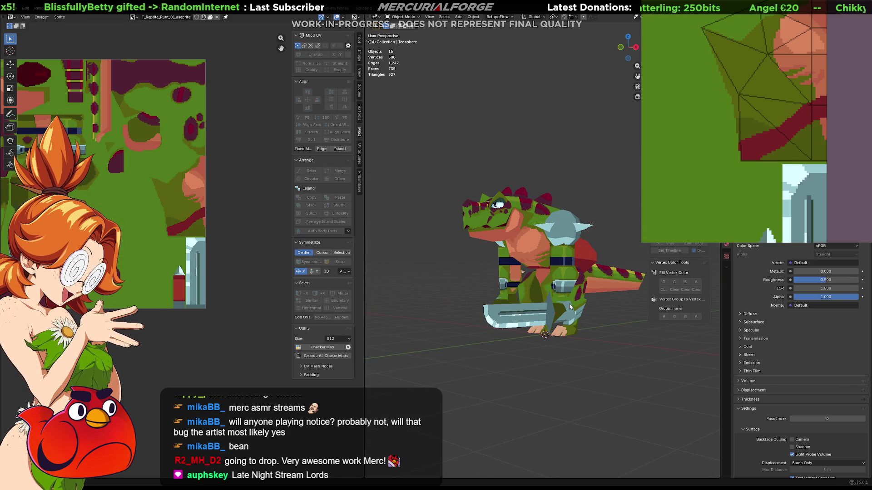
Move the hexagonal Tail.001 piece to a new position and scale it down.
{"action": "scroll", "coordinate": [570, 307], "scroll_direction": "up", "scroll_amount": 3}
{"action": "mouse_move", "coordinate": [569, 307]}
{"action": "middle_mouse_down"}
{"action": "mouse_move", "coordinate": [521, 294]}
{"action": "mouse_move", "coordinate": [549, 297]}
{"action": "mouse_move", "coordinate": [573, 282]}
{"action": "mouse_move", "coordinate": [553, 258]}
{"action": "mouse_move", "coordinate": [533, 283]}
{"action": "mouse_move", "coordinate": [459, 299]}
{"action": "mouse_move", "coordinate": [403, 329]}
{"action": "mouse_move", "coordinate": [671, 307]}
{"action": "middle_mouse_up"}
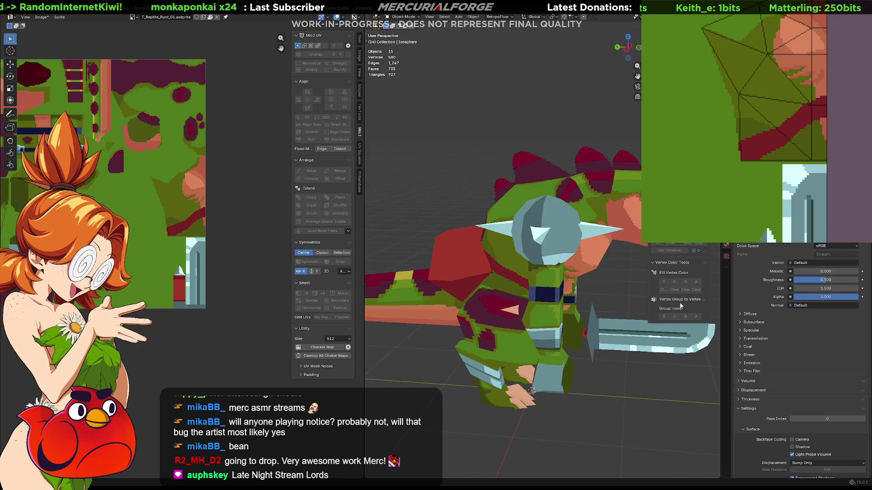
{"action": "mouse_move", "coordinate": [586, 281]}
{"action": "middle_mouse_down"}
{"action": "mouse_move", "coordinate": [536, 273]}
{"action": "mouse_move", "coordinate": [569, 290]}
{"action": "mouse_move", "coordinate": [524, 256]}
{"action": "middle_mouse_up"}
{"action": "left_click", "coordinate": [524, 256]}
{"action": "key", "text": "g"}
{"action": "left_click", "coordinate": [454, 240]}
{"action": "mouse_move", "coordinate": [454, 241]}
{"action": "middle_mouse_down"}
{"action": "mouse_move", "coordinate": [549, 280]}
{"action": "mouse_move", "coordinate": [619, 230]}
{"action": "middle_mouse_up"}
{"action": "key", "text": "s"}
{"action": "left_click", "coordinate": [621, 244]}
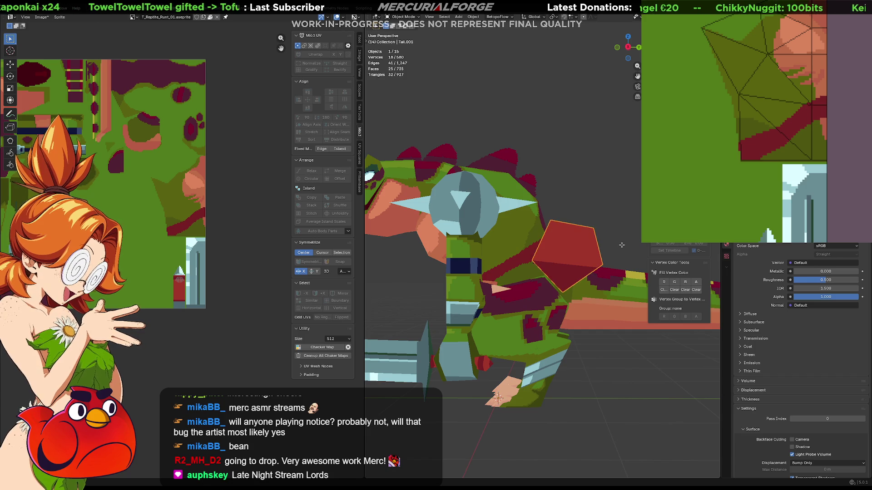
In Edit Mode, rotate all the hexagon's geometry about X and move it along the tail.
{"action": "key", "text": "Tab"}
{"action": "key", "text": "a"}
{"action": "key", "text": "r"}
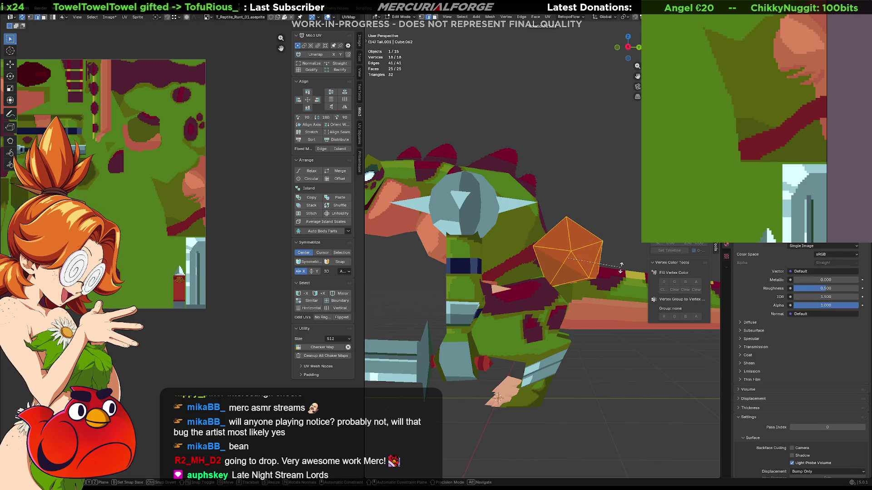
{"action": "key", "text": "x"}
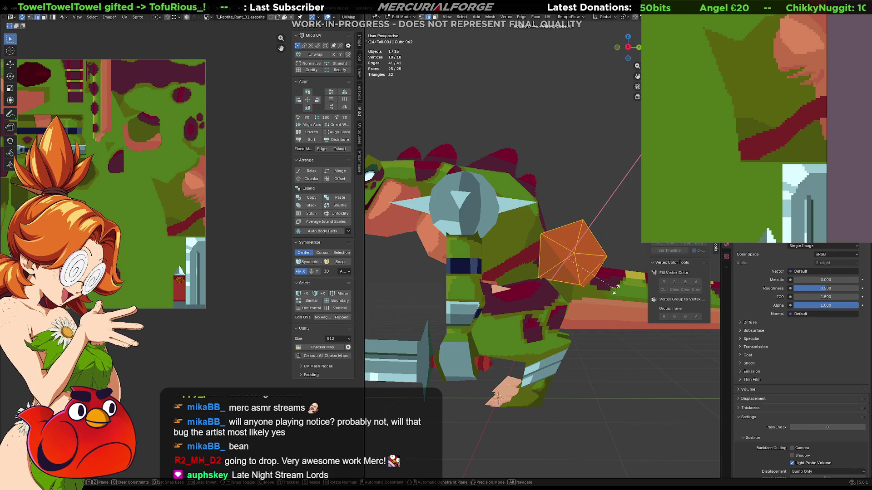
{"action": "left_click", "coordinate": [613, 289]}
{"action": "key", "text": "g"}
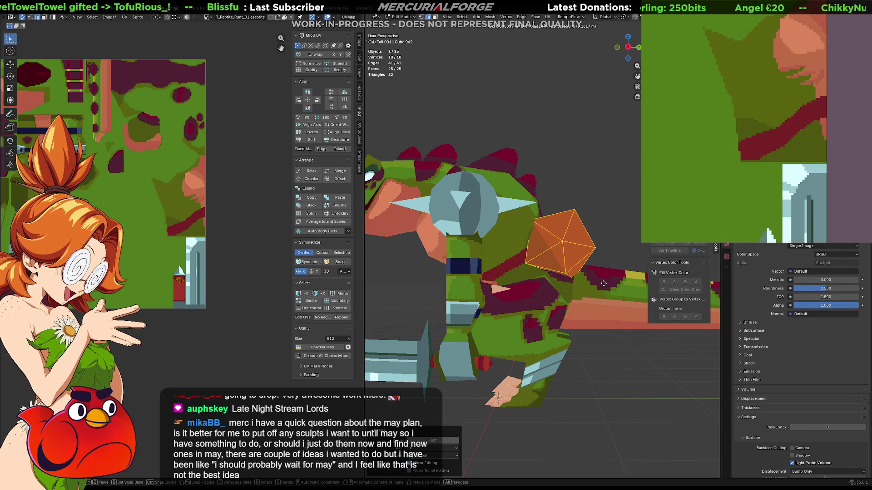
{"action": "left_click", "coordinate": [603, 287]}
Check the hexagon's placement, deselect it and return to Object Mode.
{"action": "mouse_move", "coordinate": [601, 210]}
{"action": "middle_mouse_down"}
{"action": "mouse_move", "coordinate": [456, 221]}
{"action": "mouse_move", "coordinate": [553, 220]}
{"action": "middle_mouse_up"}
{"action": "left_click", "coordinate": [463, 212]}
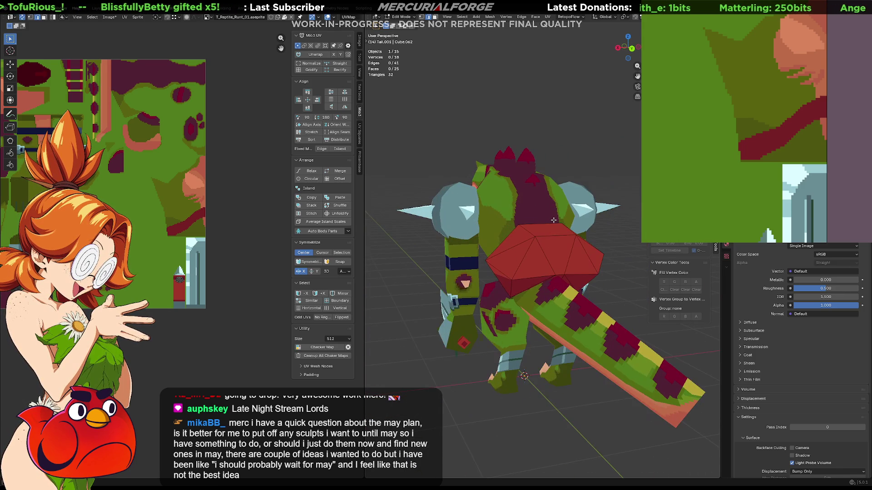
{"action": "key", "text": "Tab"}
{"action": "scroll", "coordinate": [594, 244], "scroll_direction": "down", "scroll_amount": 3}
{"action": "mouse_move", "coordinate": [593, 243]}
{"action": "middle_mouse_down"}
{"action": "mouse_move", "coordinate": [567, 242]}
{"action": "mouse_move", "coordinate": [707, 241]}
{"action": "mouse_move", "coordinate": [526, 242]}
{"action": "mouse_move", "coordinate": [622, 239]}
{"action": "middle_mouse_up"}
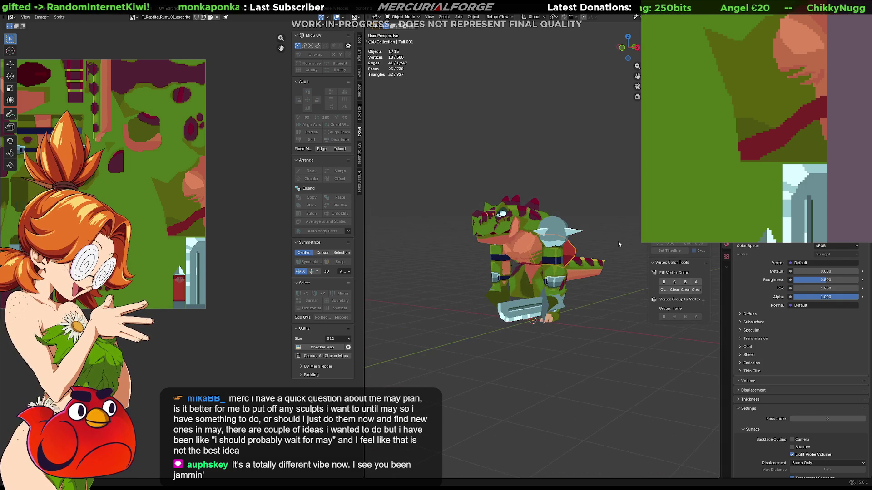
Paint salmon-pink strips cutting through the navy belt bands on the texture.
{"action": "middle_click_drag", "start_coordinate": [561, 278], "coordinate": [620, 273]}
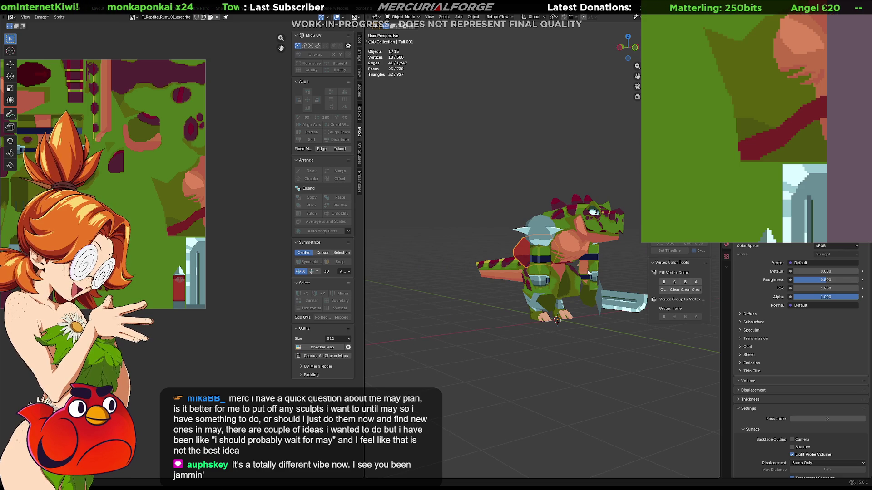
{"action": "mouse_move", "coordinate": [842, 80]}
{"action": "middle_mouse_down"}
{"action": "mouse_move", "coordinate": [698, 96]}
{"action": "mouse_move", "coordinate": [779, 127]}
{"action": "mouse_move", "coordinate": [830, 108]}
{"action": "mouse_move", "coordinate": [824, 125]}
{"action": "middle_mouse_up"}
{"action": "scroll", "coordinate": [830, 108], "scroll_direction": "up", "scroll_amount": 1}
{"action": "scroll", "coordinate": [818, 119], "scroll_direction": "up", "scroll_amount": 1}
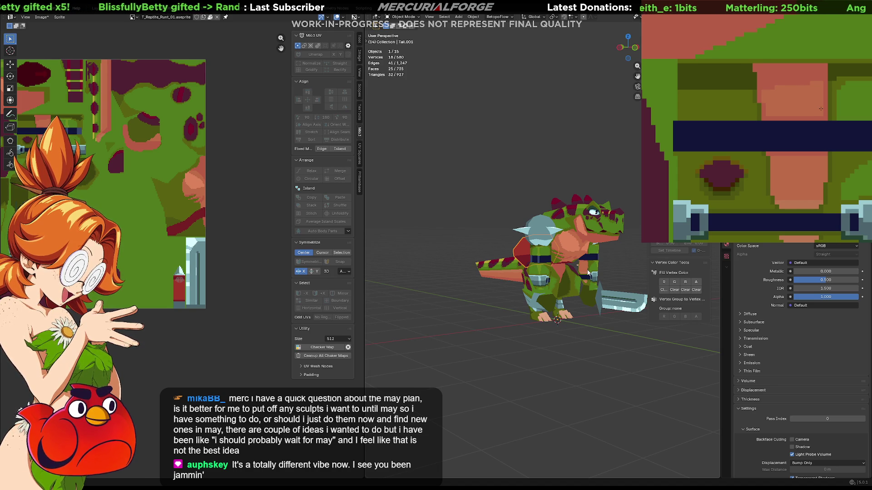
{"action": "left_click_drag", "start_coordinate": [822, 117], "coordinate": [820, 150]}
{"action": "mouse_move", "coordinate": [772, 119]}
{"action": "left_mouse_down"}
{"action": "mouse_move", "coordinate": [770, 157]}
{"action": "mouse_move", "coordinate": [781, 158]}
{"action": "left_mouse_up"}
{"action": "left_click_drag", "start_coordinate": [826, 117], "coordinate": [825, 153]}
{"action": "left_click_drag", "start_coordinate": [825, 118], "coordinate": [826, 156]}
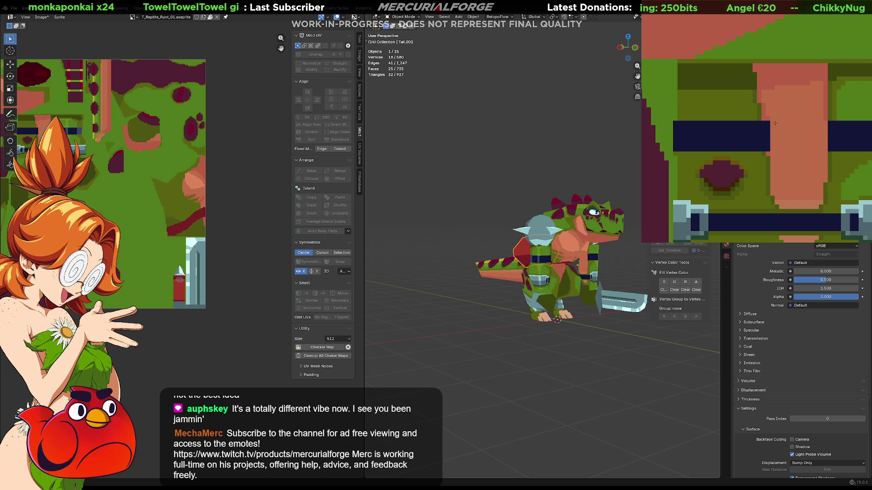
Paint salmon into the blue band's edge pixels and green over the left band's top edge.
{"action": "mouse_move", "coordinate": [769, 121]}
{"action": "left_mouse_down"}
{"action": "mouse_move", "coordinate": [767, 145]}
{"action": "mouse_move", "coordinate": [764, 127]}
{"action": "left_mouse_up"}
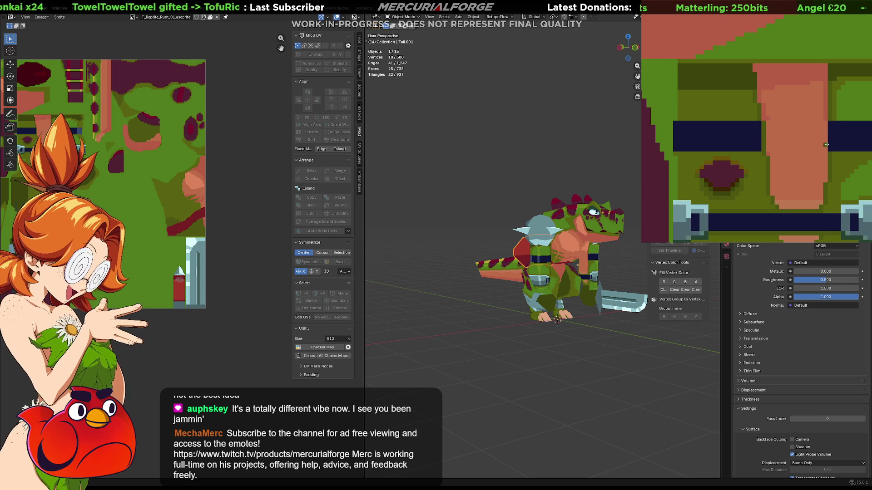
{"action": "left_click_drag", "start_coordinate": [830, 156], "coordinate": [829, 123]}
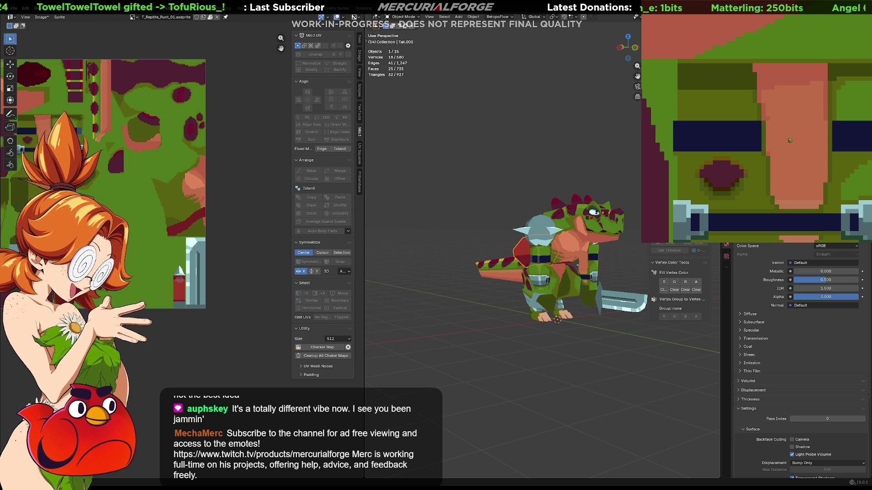
{"action": "mouse_move", "coordinate": [760, 136]}
{"action": "left_mouse_down"}
{"action": "mouse_move", "coordinate": [675, 136]}
{"action": "mouse_move", "coordinate": [772, 119]}
{"action": "mouse_move", "coordinate": [659, 108]}
{"action": "left_mouse_up"}
{"action": "mouse_move", "coordinate": [718, 114]}
{"action": "left_mouse_down"}
{"action": "mouse_move", "coordinate": [790, 111]}
{"action": "mouse_move", "coordinate": [771, 110]}
{"action": "mouse_move", "coordinate": [726, 134]}
{"action": "mouse_move", "coordinate": [717, 113]}
{"action": "mouse_move", "coordinate": [762, 125]}
{"action": "mouse_move", "coordinate": [735, 136]}
{"action": "mouse_move", "coordinate": [767, 131]}
{"action": "mouse_move", "coordinate": [773, 111]}
{"action": "mouse_move", "coordinate": [774, 132]}
{"action": "mouse_move", "coordinate": [824, 114]}
{"action": "mouse_move", "coordinate": [844, 141]}
{"action": "mouse_move", "coordinate": [825, 140]}
{"action": "mouse_move", "coordinate": [836, 107]}
{"action": "mouse_move", "coordinate": [834, 136]}
{"action": "mouse_move", "coordinate": [852, 142]}
{"action": "left_mouse_up"}
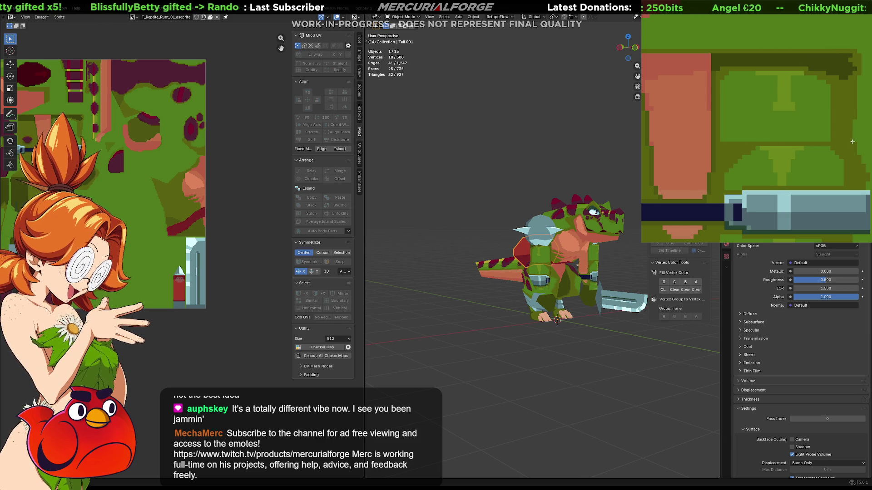
Paint a lighter stroke along the T-shape stem and darken the lighter green patch.
{"action": "middle_click_drag", "start_coordinate": [645, 285], "coordinate": [562, 287]}
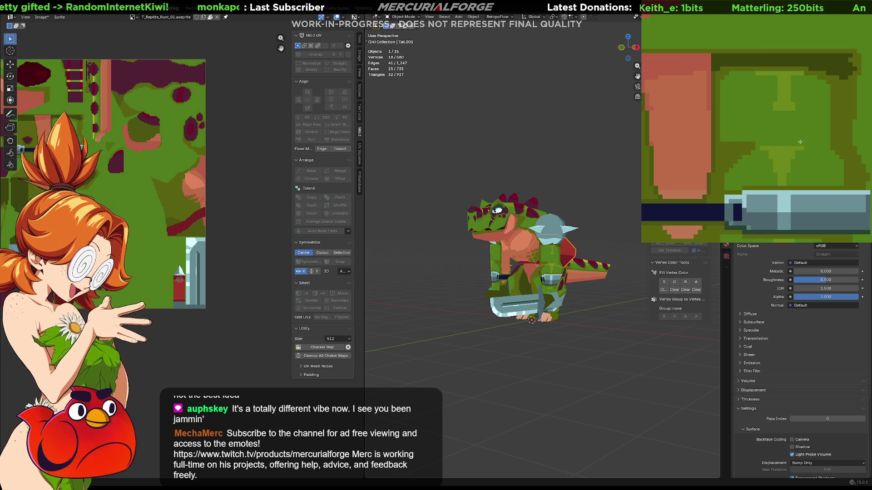
{"action": "middle_click_drag", "start_coordinate": [513, 262], "coordinate": [546, 261]}
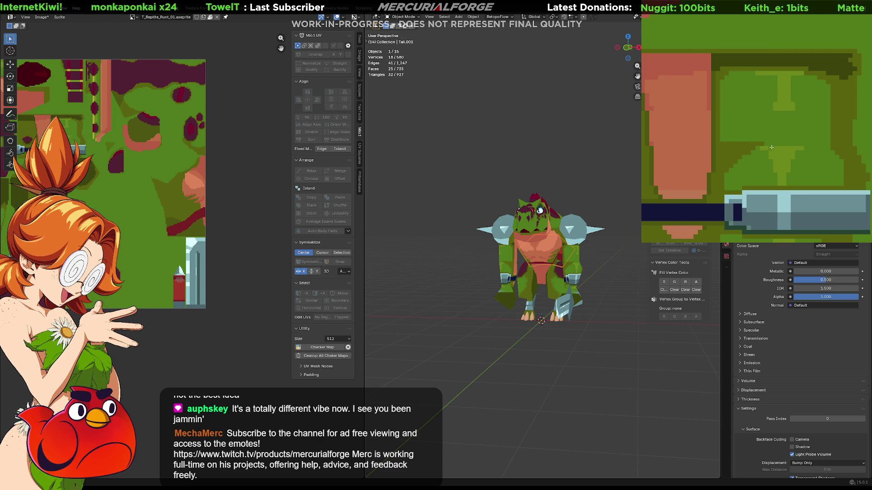
{"action": "left_click_drag", "start_coordinate": [788, 147], "coordinate": [777, 109]}
{"action": "middle_click_drag", "start_coordinate": [508, 252], "coordinate": [468, 250]}
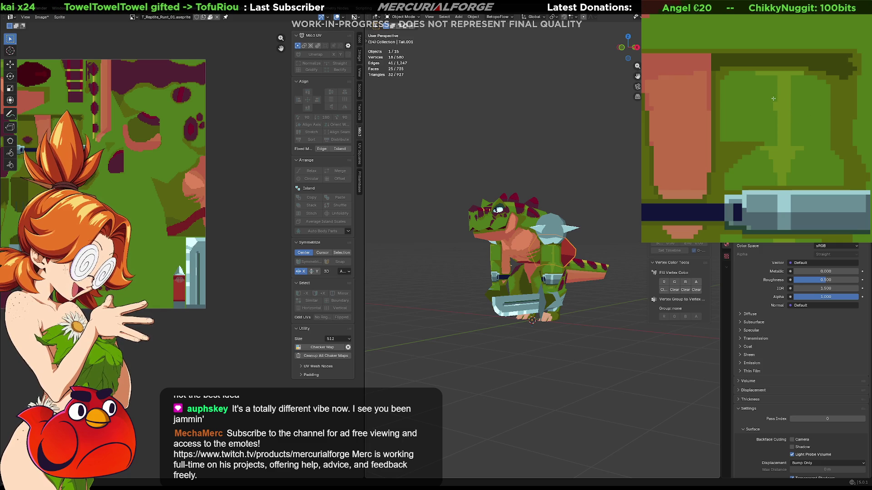
{"action": "scroll", "coordinate": [775, 123], "scroll_direction": "up", "scroll_amount": 2}
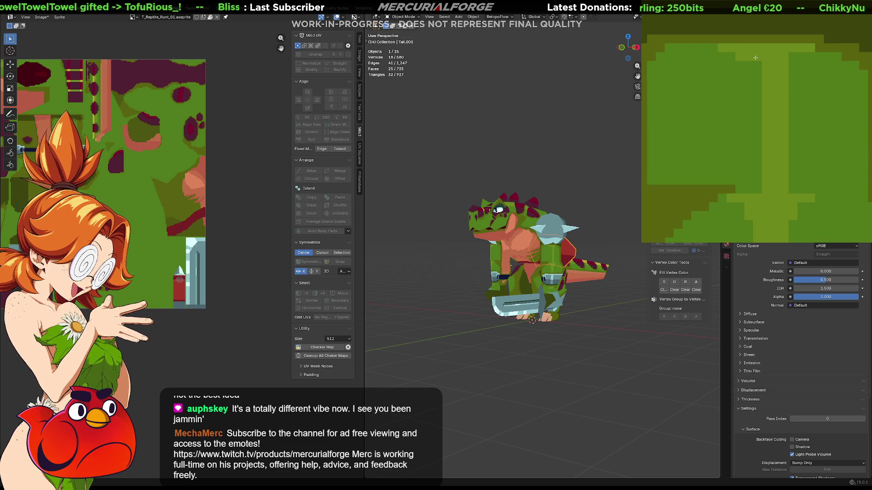
{"action": "left_click_drag", "start_coordinate": [737, 57], "coordinate": [761, 58]}
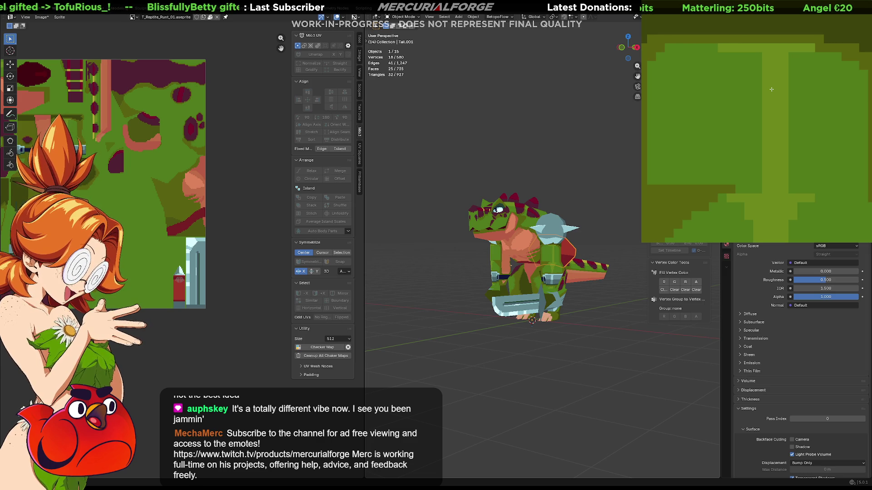
{"action": "scroll", "coordinate": [801, 91], "scroll_direction": "down", "scroll_amount": 2}
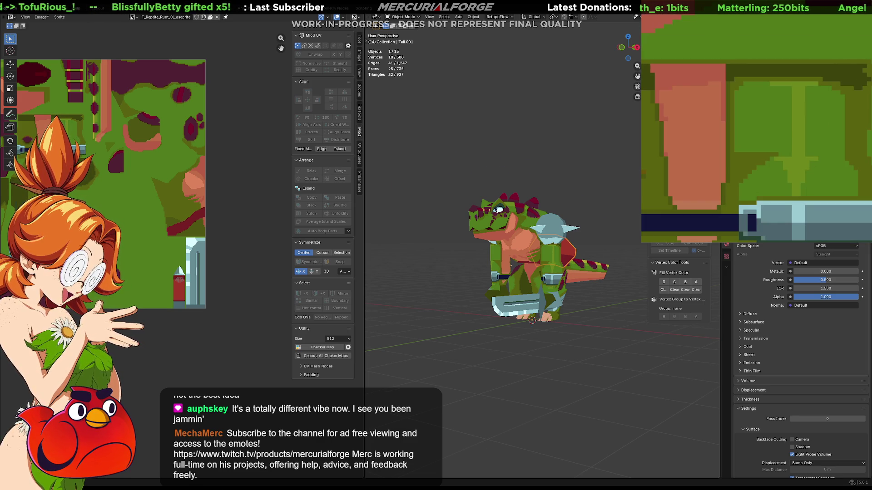
{"action": "scroll", "coordinate": [506, 279], "scroll_direction": "up", "scroll_amount": 5}
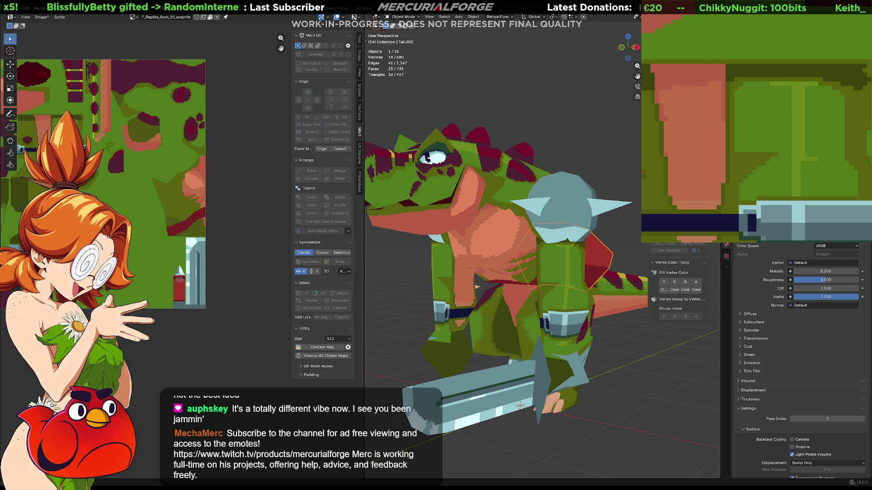
Enter Edit Mode on the Tail.001 mesh and view the reptile from the front.
{"action": "key", "text": "Tab"}
{"action": "scroll", "coordinate": [631, 340], "scroll_direction": "down", "scroll_amount": 5}
{"action": "mouse_move", "coordinate": [579, 327]}
{"action": "middle_mouse_down"}
{"action": "mouse_move", "coordinate": [632, 328]}
{"action": "mouse_move", "coordinate": [589, 329]}
{"action": "middle_mouse_up"}
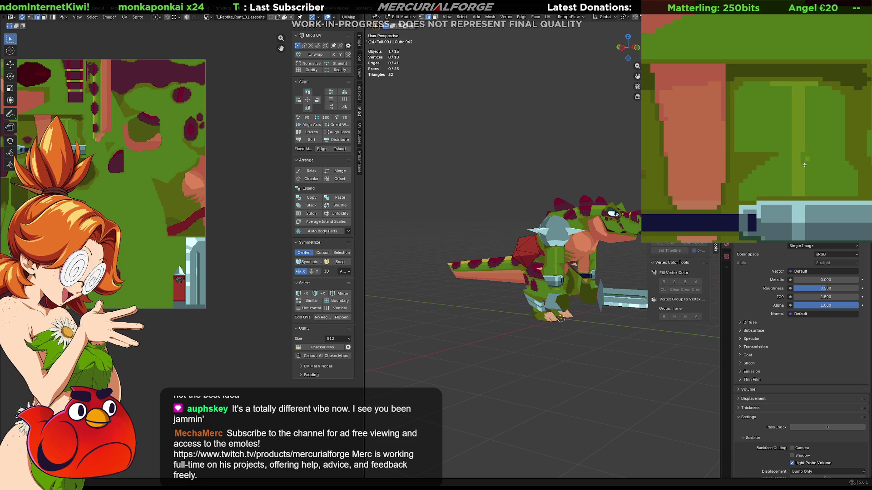
Extend the dark band in the pixel-art texture slightly lower, discarding a trial light stroke.
{"action": "mouse_move", "coordinate": [634, 291]}
{"action": "middle_mouse_down"}
{"action": "mouse_move", "coordinate": [439, 290]}
{"action": "mouse_move", "coordinate": [532, 294]}
{"action": "mouse_move", "coordinate": [511, 293]}
{"action": "middle_mouse_up"}
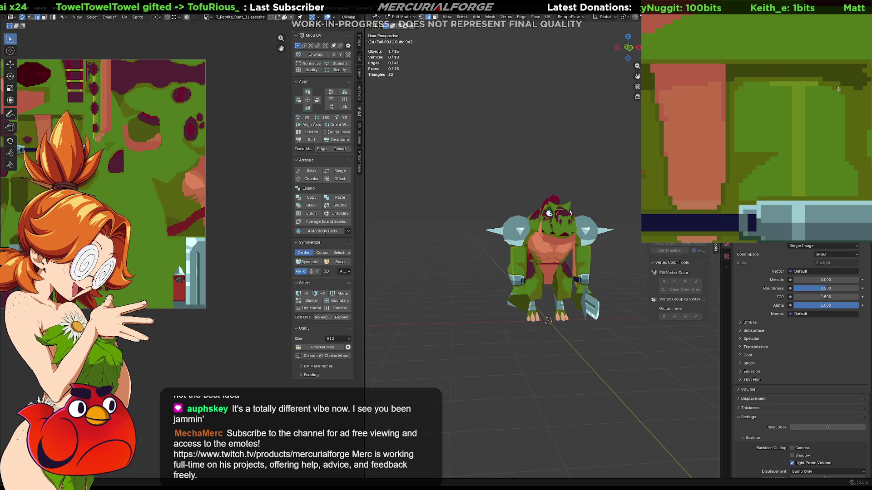
{"action": "left_click_drag", "start_coordinate": [804, 80], "coordinate": [727, 83]}
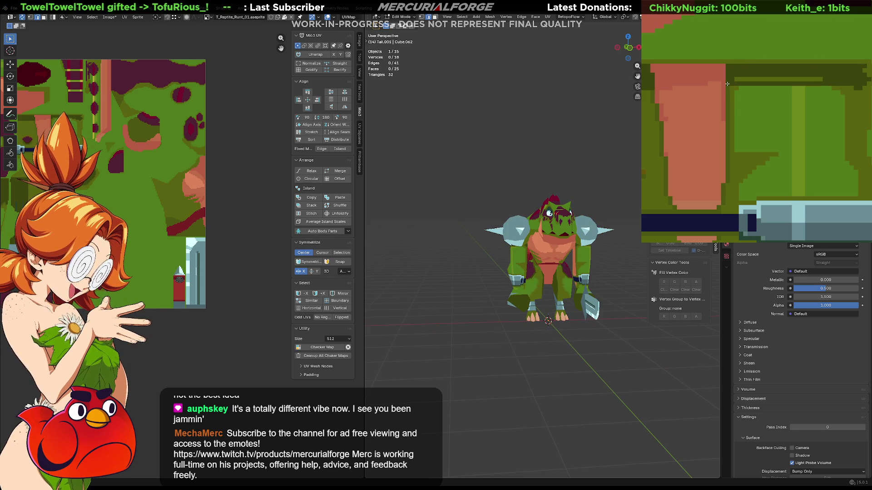
{"action": "key", "text": "ctrl+z"}
{"action": "mouse_move", "coordinate": [840, 85]}
{"action": "left_mouse_down"}
{"action": "mouse_move", "coordinate": [738, 91]}
{"action": "mouse_move", "coordinate": [796, 97]}
{"action": "left_mouse_up"}
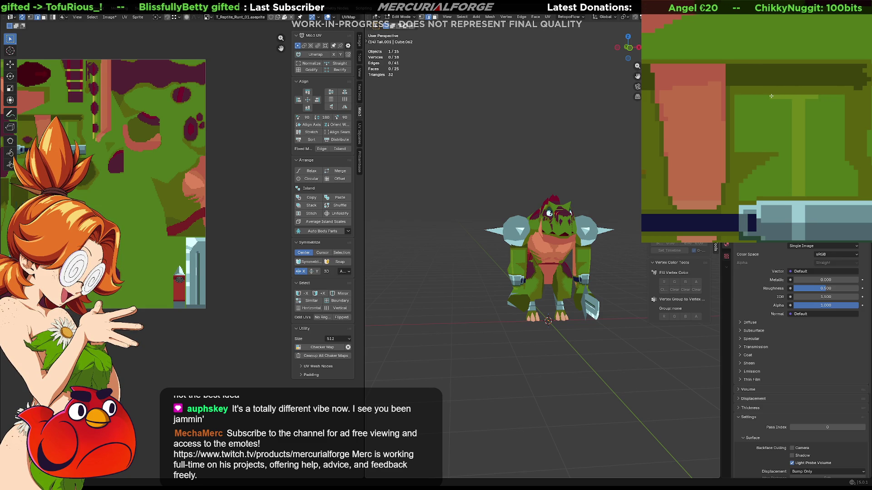
{"action": "mouse_move", "coordinate": [481, 273]}
{"action": "middle_mouse_down"}
{"action": "mouse_move", "coordinate": [527, 276]}
{"action": "mouse_move", "coordinate": [464, 273]}
{"action": "mouse_move", "coordinate": [690, 272]}
{"action": "mouse_move", "coordinate": [559, 254]}
{"action": "middle_mouse_up"}
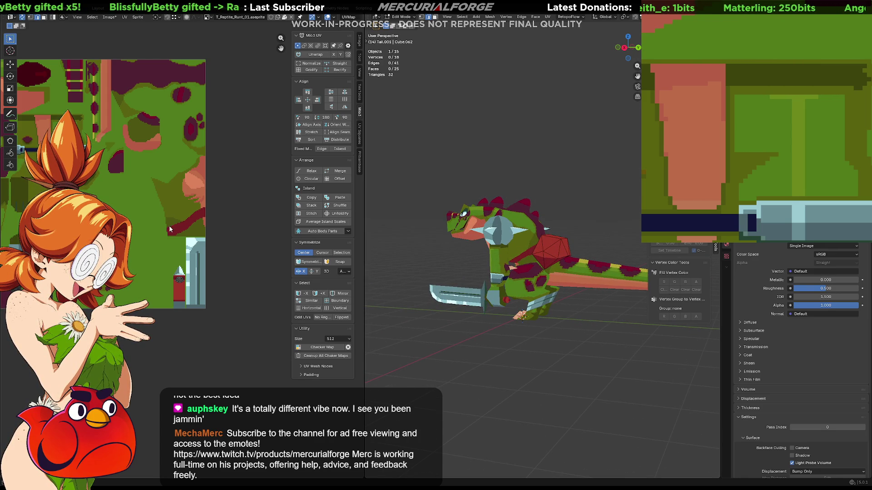
Paint a dark-red diagonal band across the pixel-art texture.
{"action": "scroll", "coordinate": [178, 230], "scroll_direction": "up", "scroll_amount": 4}
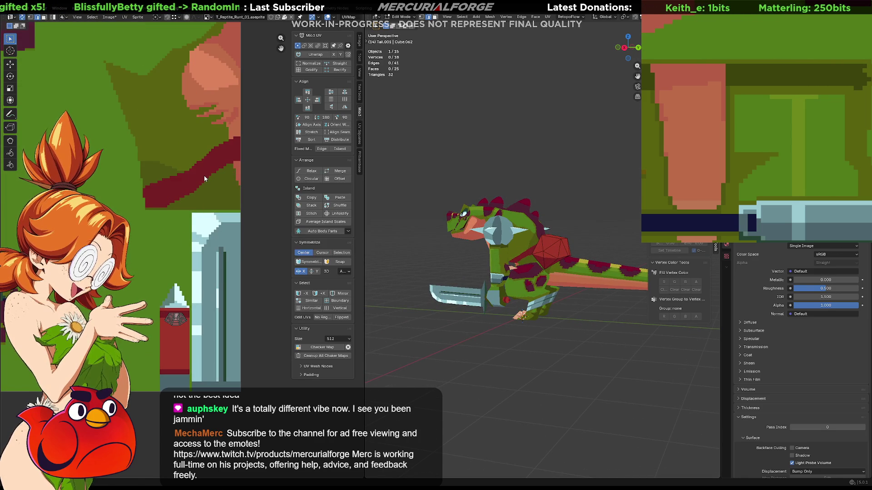
{"action": "scroll", "coordinate": [205, 164], "scroll_direction": "up", "scroll_amount": 2}
{"action": "key", "text": "F3"}
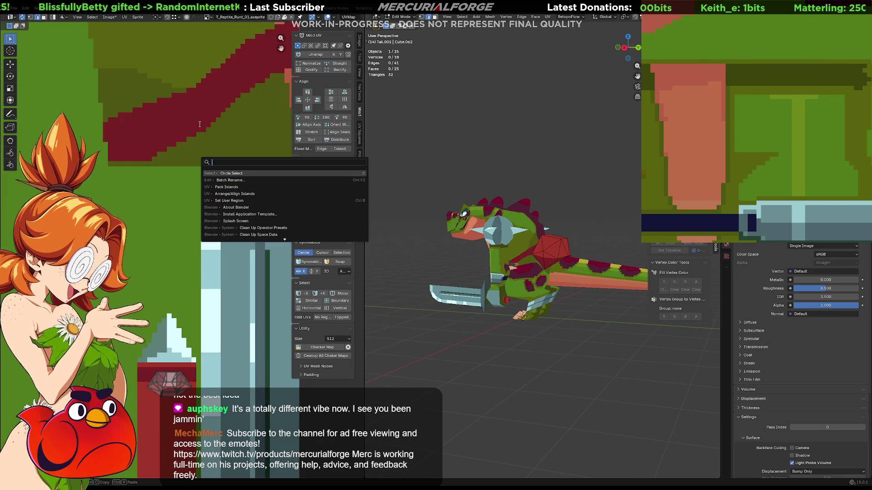
{"action": "key", "text": "Escape"}
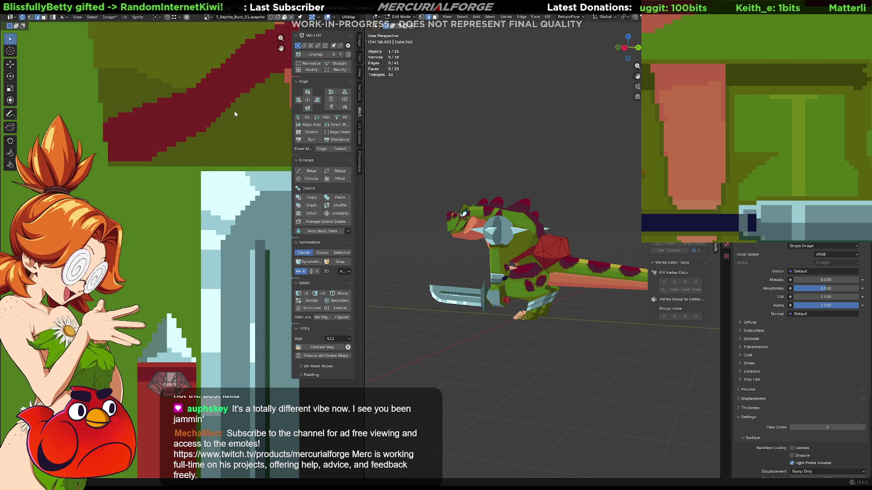
{"action": "middle_click_drag", "start_coordinate": [235, 113], "coordinate": [198, 236]}
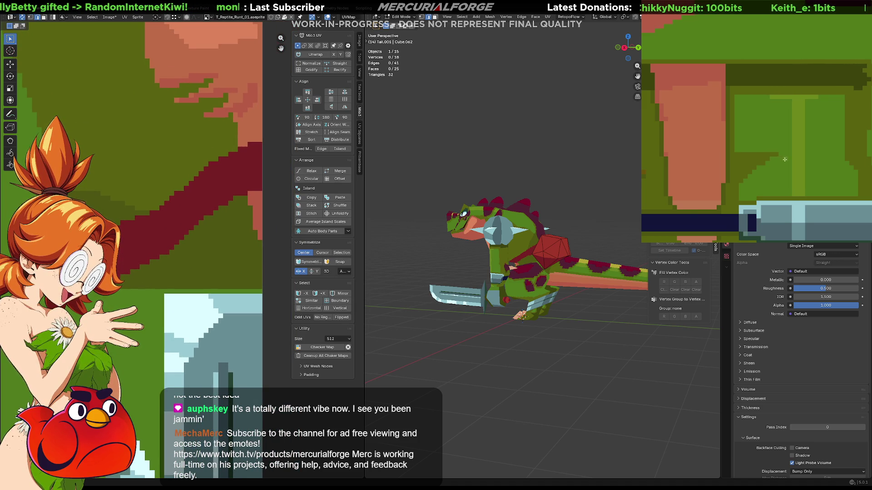
{"action": "scroll", "coordinate": [785, 160], "scroll_direction": "up", "scroll_amount": 3}
{"action": "mouse_move", "coordinate": [804, 140]}
{"action": "middle_mouse_down"}
{"action": "mouse_move", "coordinate": [763, 181]}
{"action": "mouse_move", "coordinate": [790, 136]}
{"action": "middle_mouse_up"}
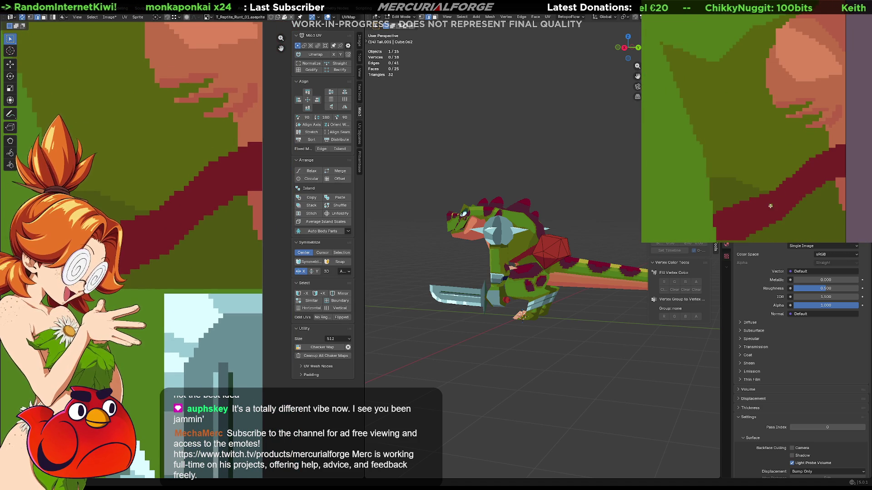
{"action": "middle_click_drag", "start_coordinate": [838, 174], "coordinate": [847, 151]}
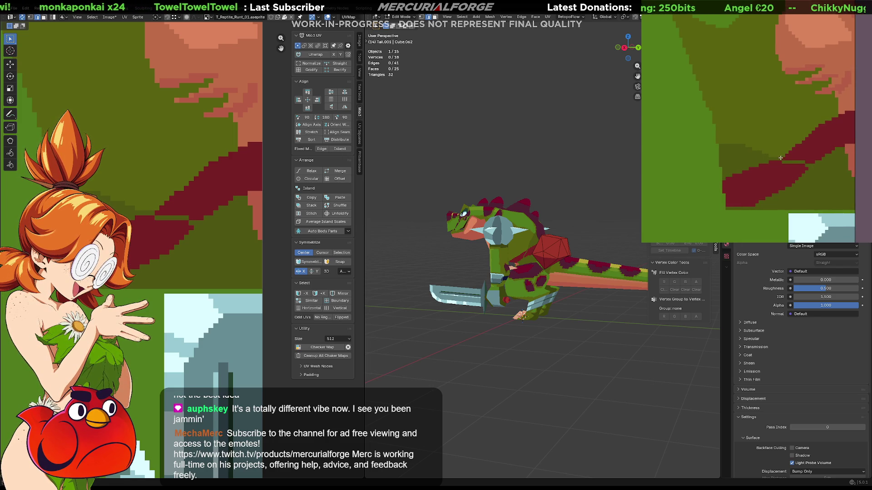
{"action": "left_click_drag", "start_coordinate": [807, 154], "coordinate": [794, 159]}
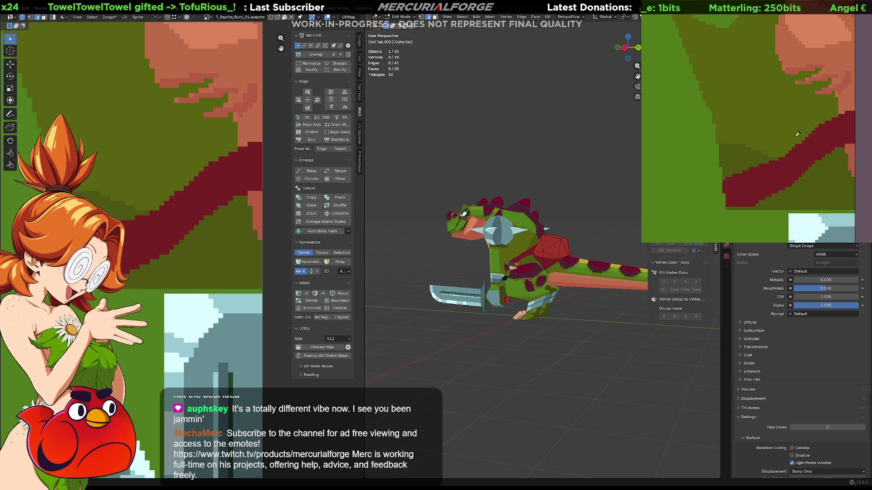
{"action": "key", "text": "ctrl+z"}
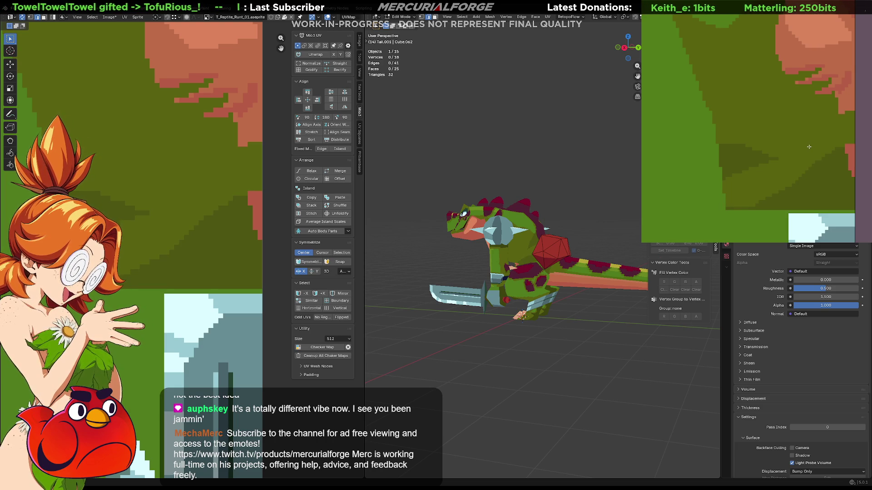
{"action": "key", "text": "ctrl+y"}
Recolour the diagonal band to dark navy.
{"action": "middle_click_drag", "start_coordinate": [472, 279], "coordinate": [490, 278]}
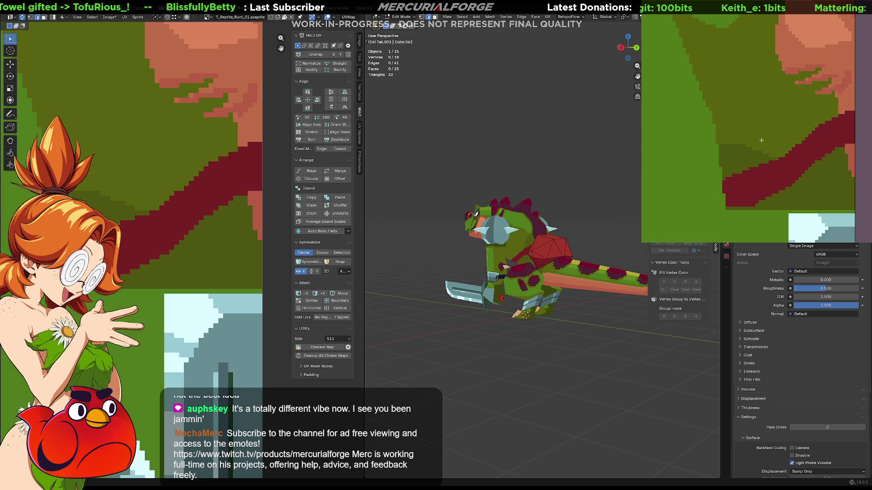
{"action": "scroll", "coordinate": [668, 71], "scroll_direction": "down", "scroll_amount": 5}
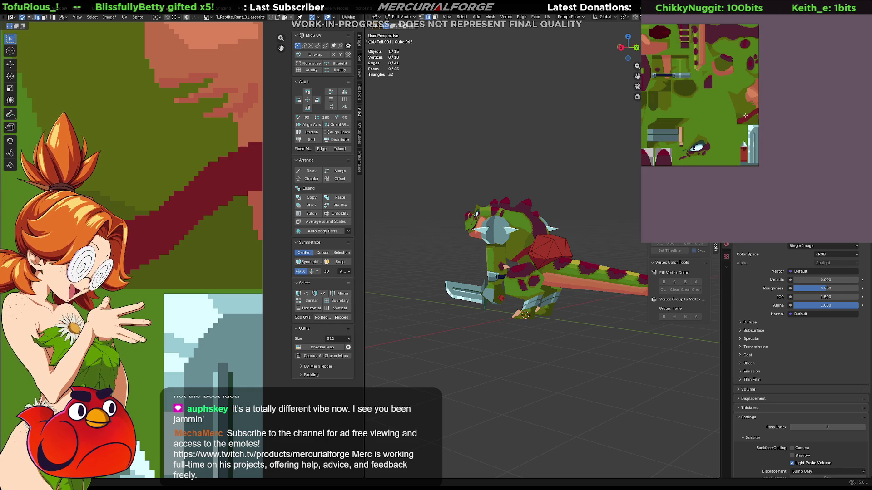
{"action": "left_click", "coordinate": [747, 118]}
{"action": "scroll", "coordinate": [512, 283], "scroll_direction": "up", "scroll_amount": 4}
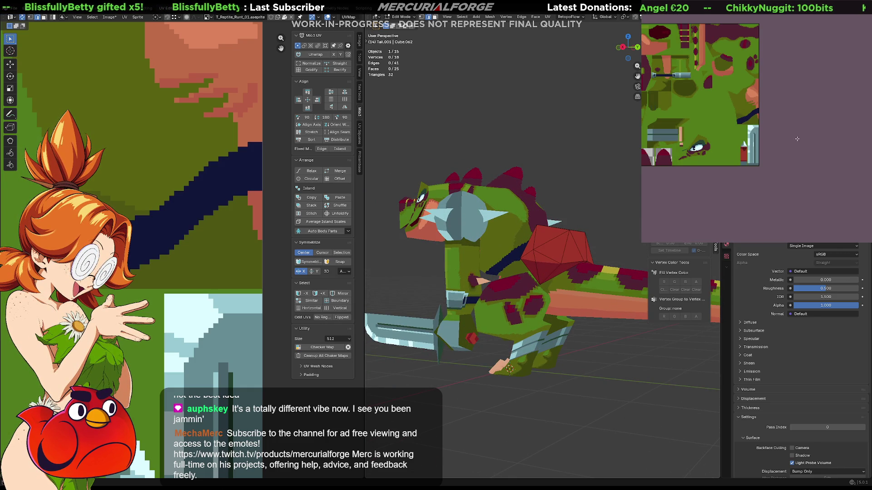
{"action": "scroll", "coordinate": [706, 119], "scroll_direction": "up", "scroll_amount": 1}
Move the back shield's UV island onto the navy band so the shield turns navy.
{"action": "left_click", "coordinate": [572, 246]}
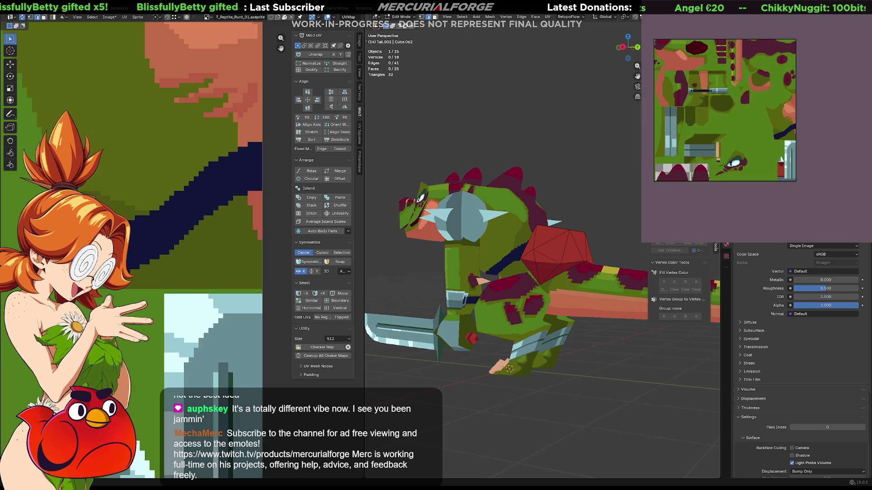
{"action": "key", "text": "Tab"}
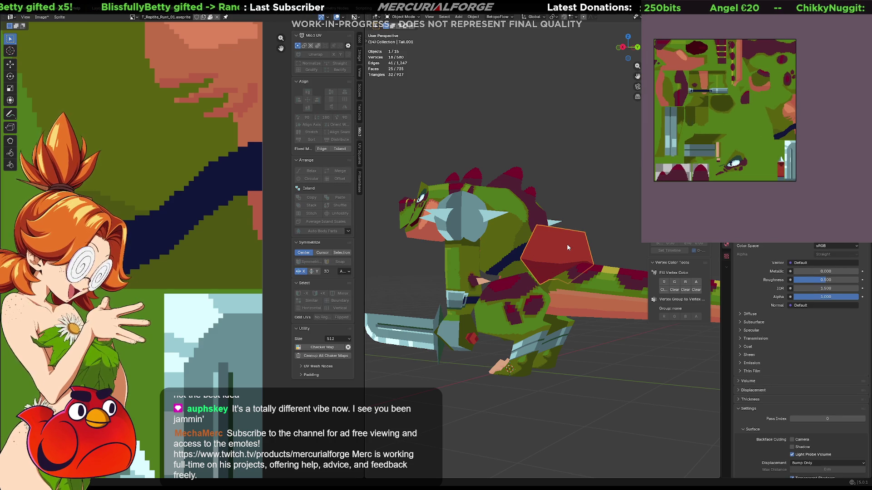
{"action": "key", "text": "Tab"}
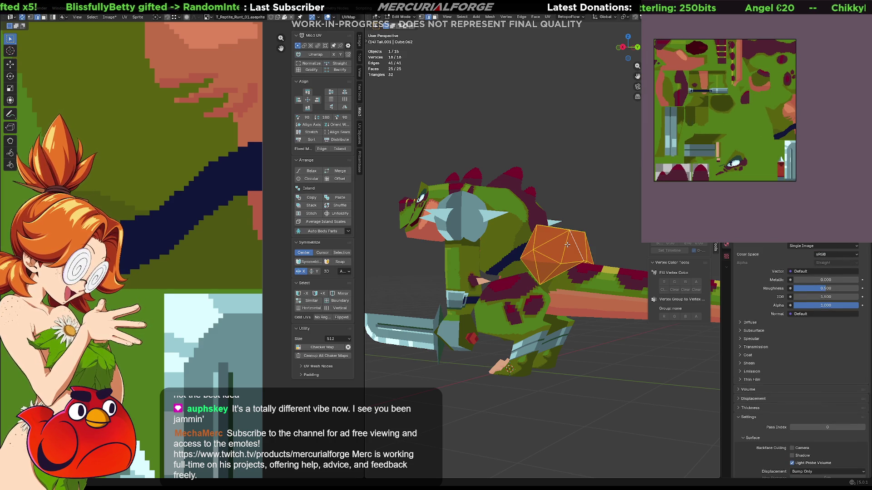
{"action": "scroll", "coordinate": [152, 257], "scroll_direction": "down", "scroll_amount": 3}
{"action": "key", "text": "g"}
{"action": "left_click", "coordinate": [96, 179]}
{"action": "key", "text": "Tab"}
{"action": "scroll", "coordinate": [559, 222], "scroll_direction": "down", "scroll_amount": 3}
{"action": "mouse_move", "coordinate": [553, 235]}
{"action": "middle_mouse_down"}
{"action": "mouse_move", "coordinate": [649, 238]}
{"action": "mouse_move", "coordinate": [372, 238]}
{"action": "mouse_move", "coordinate": [536, 278]}
{"action": "mouse_move", "coordinate": [633, 265]}
{"action": "mouse_move", "coordinate": [495, 270]}
{"action": "mouse_move", "coordinate": [641, 244]}
{"action": "mouse_move", "coordinate": [522, 245]}
{"action": "mouse_move", "coordinate": [583, 248]}
{"action": "mouse_move", "coordinate": [536, 261]}
{"action": "middle_mouse_up"}
Inspect the textured reptile from several sides, then box-select all 15 parts for export.
{"action": "mouse_move", "coordinate": [532, 323]}
{"action": "middle_mouse_down"}
{"action": "mouse_move", "coordinate": [479, 295]}
{"action": "mouse_move", "coordinate": [463, 300]}
{"action": "mouse_move", "coordinate": [489, 309]}
{"action": "mouse_move", "coordinate": [509, 299]}
{"action": "middle_mouse_up"}
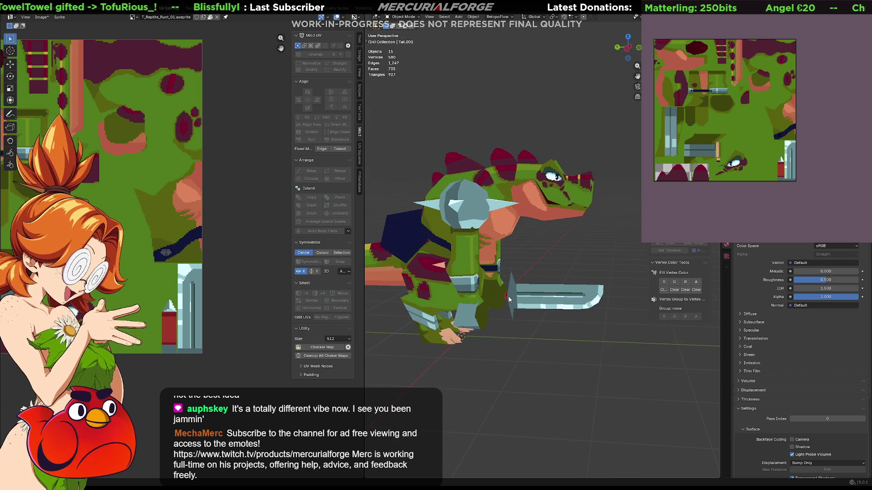
{"action": "mouse_move", "coordinate": [480, 203]}
{"action": "middle_mouse_down"}
{"action": "mouse_move", "coordinate": [532, 245]}
{"action": "mouse_move", "coordinate": [497, 260]}
{"action": "mouse_move", "coordinate": [572, 259]}
{"action": "middle_mouse_up"}
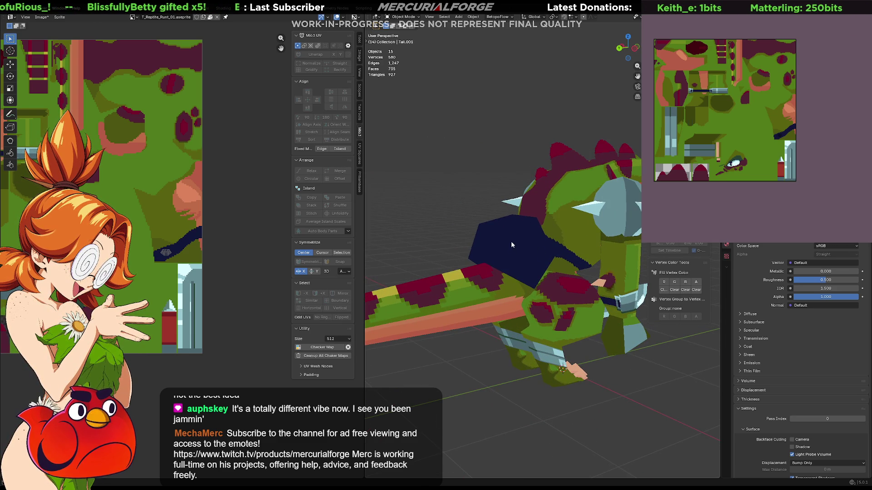
{"action": "middle_click_drag", "start_coordinate": [563, 207], "coordinate": [695, 222]}
{"action": "scroll", "coordinate": [550, 193], "scroll_direction": "down", "scroll_amount": 5}
{"action": "mouse_move", "coordinate": [503, 196]}
{"action": "middle_mouse_down"}
{"action": "mouse_move", "coordinate": [549, 192]}
{"action": "mouse_move", "coordinate": [592, 229]}
{"action": "mouse_move", "coordinate": [568, 181]}
{"action": "middle_mouse_up"}
{"action": "left_click_drag", "start_coordinate": [620, 139], "coordinate": [386, 338]}
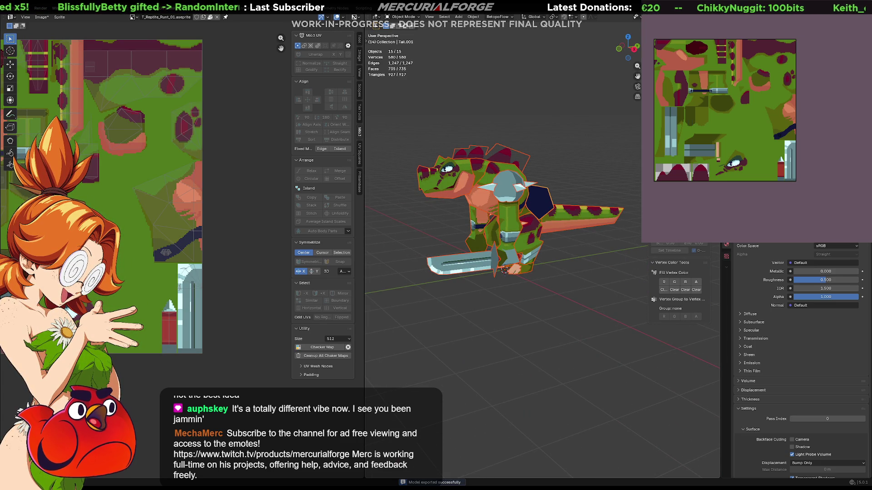
In Unreal, open Content/Characters/Reptile and fly the camera toward the updated reptiles.
{"action": "key", "text": "alt+Tab"}
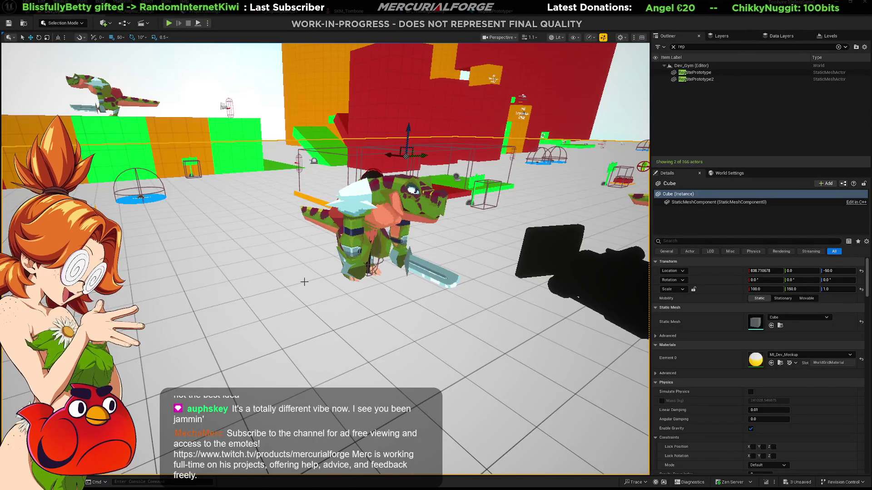
{"action": "key", "text": "ctrl+space"}
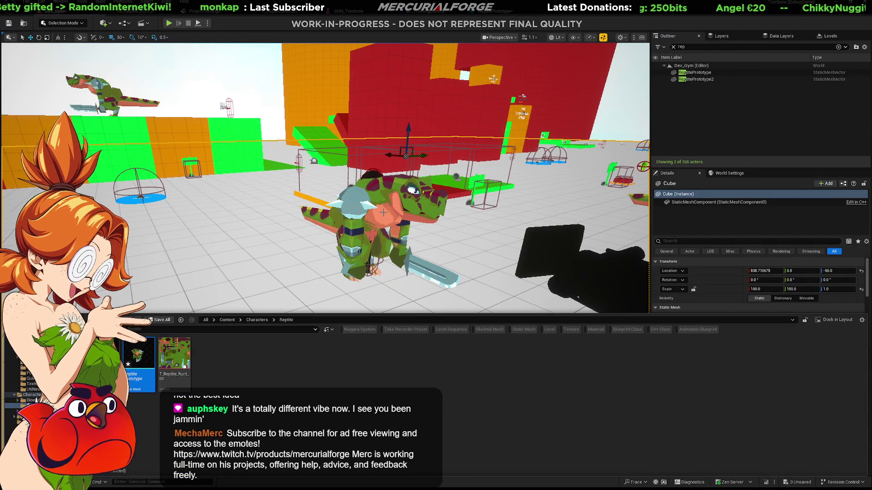
{"action": "mouse_move", "coordinate": [320, 192]}
{"action": "right_mouse_down"}
{"action": "mouse_move", "coordinate": [258, 196]}
{"action": "mouse_move", "coordinate": [281, 197]}
{"action": "right_mouse_up"}
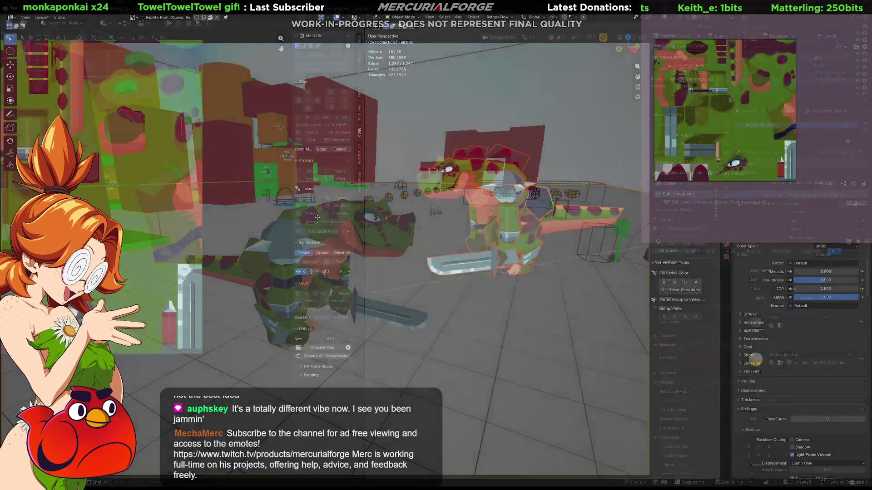
Save the texture and export it, overwriting T_Reptile_Runt_01.png.
{"action": "key", "text": "ctrl+s"}
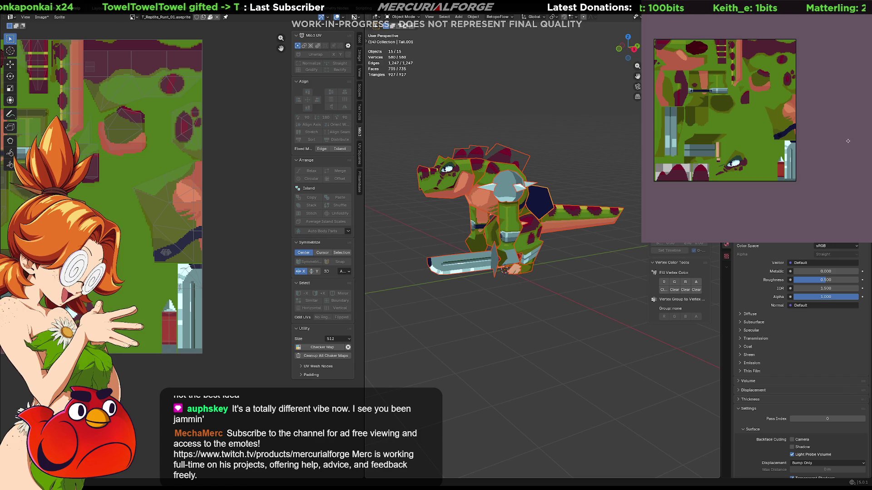
{"action": "key", "text": "ctrl+alt+shift+s"}
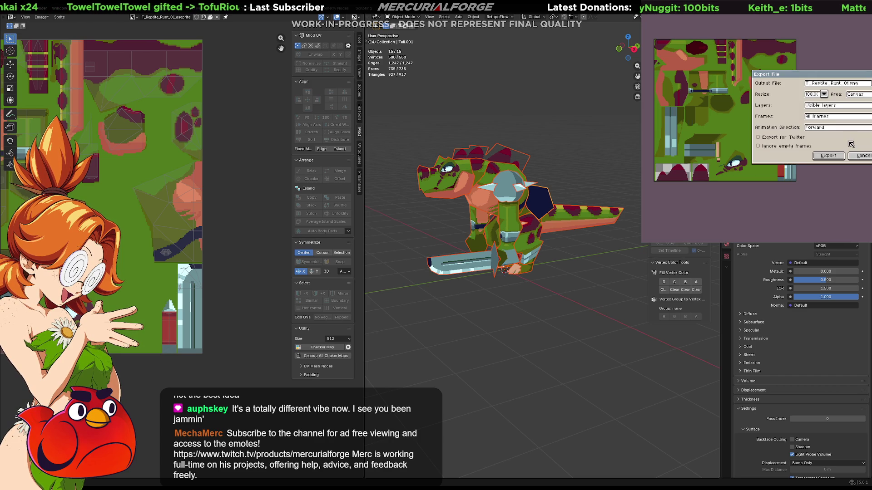
{"action": "left_click", "coordinate": [839, 154]}
{"action": "left_click", "coordinate": [729, 184]}
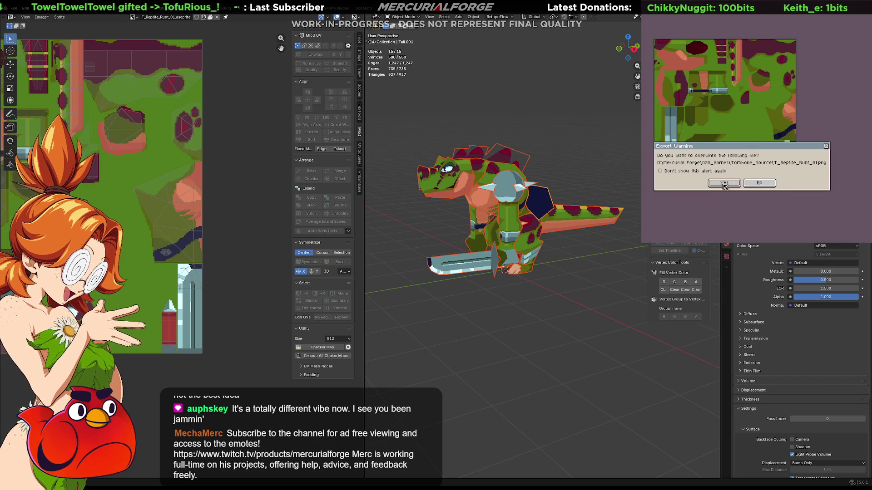
Check the Reptile assets in Unreal's Content Drawer, then close it to view the level.
{"action": "key", "text": "alt+Tab"}
{"action": "key", "text": "ctrl+space"}
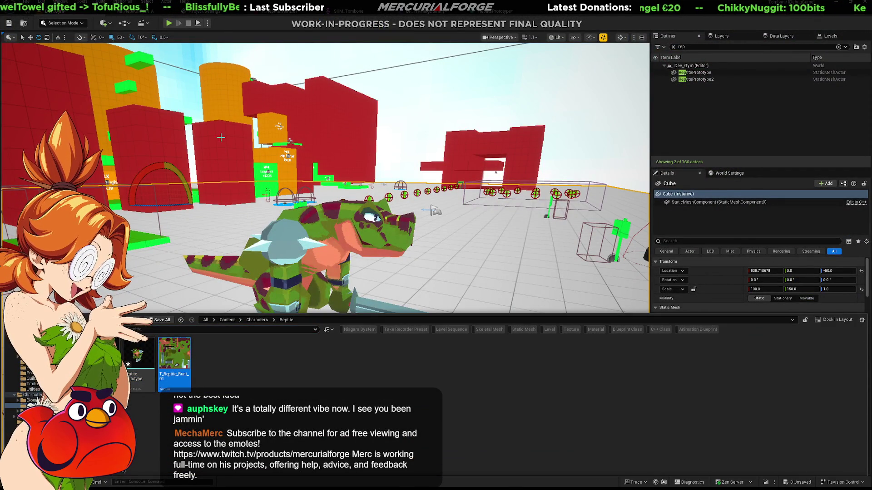
{"action": "left_click", "coordinate": [403, 167]}
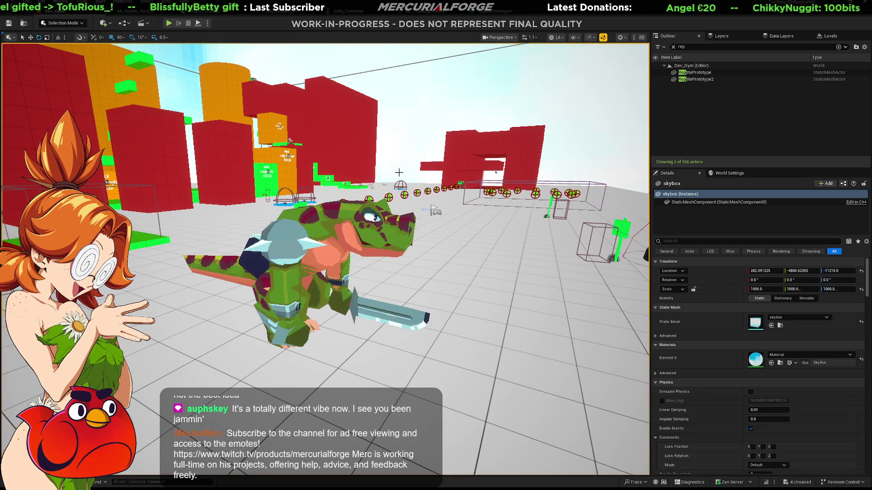
Fill the dark navy block near the sword with light blue and re-export over the PNG.
{"action": "key", "text": "alt+Tab"}
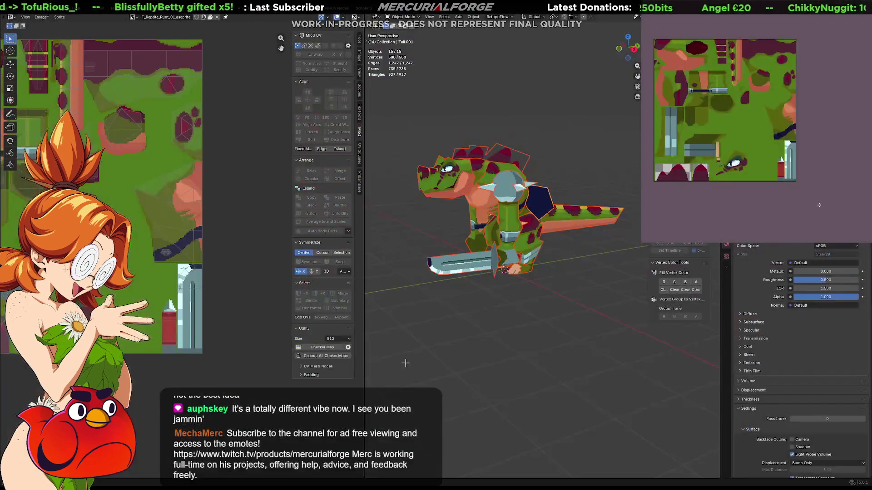
{"action": "scroll", "coordinate": [794, 135], "scroll_direction": "up", "scroll_amount": 3}
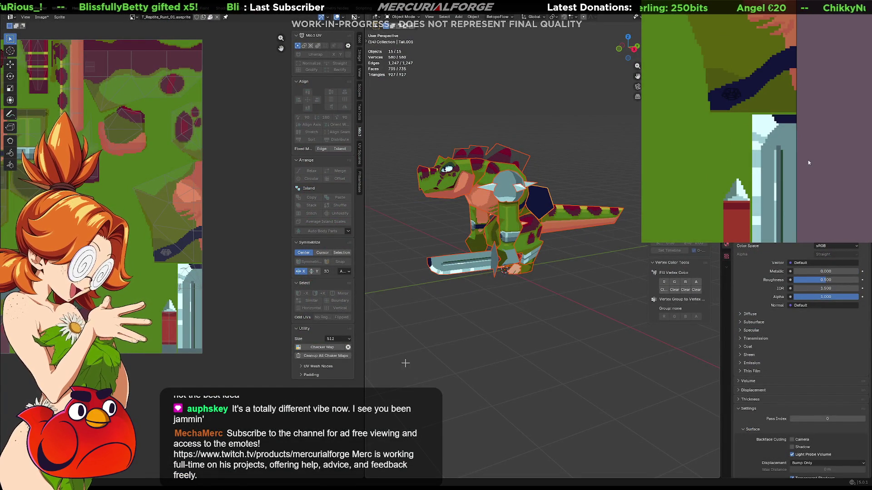
{"action": "scroll", "coordinate": [789, 130], "scroll_direction": "up", "scroll_amount": 2}
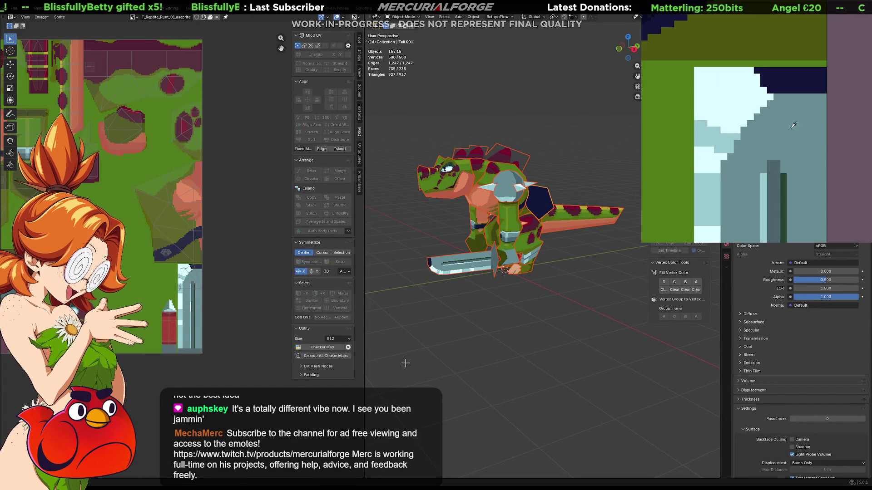
{"action": "left_click", "coordinate": [789, 79]}
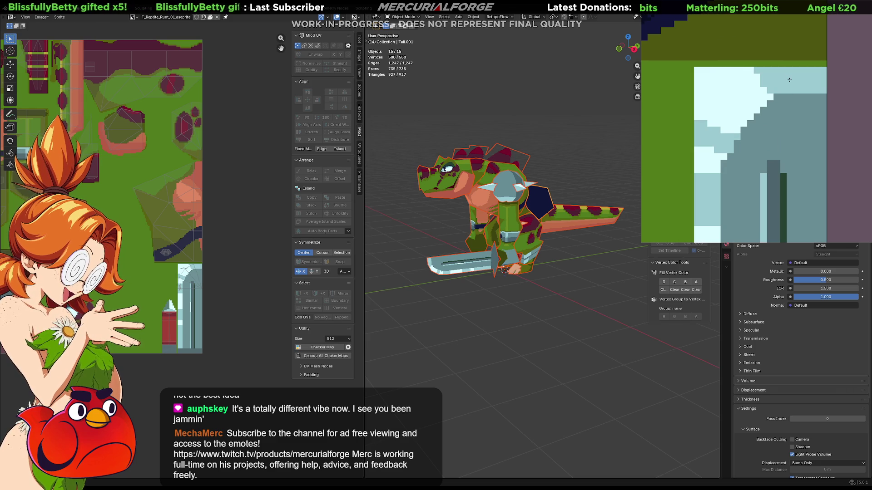
{"action": "key", "text": "ctrl+alt+shift+s"}
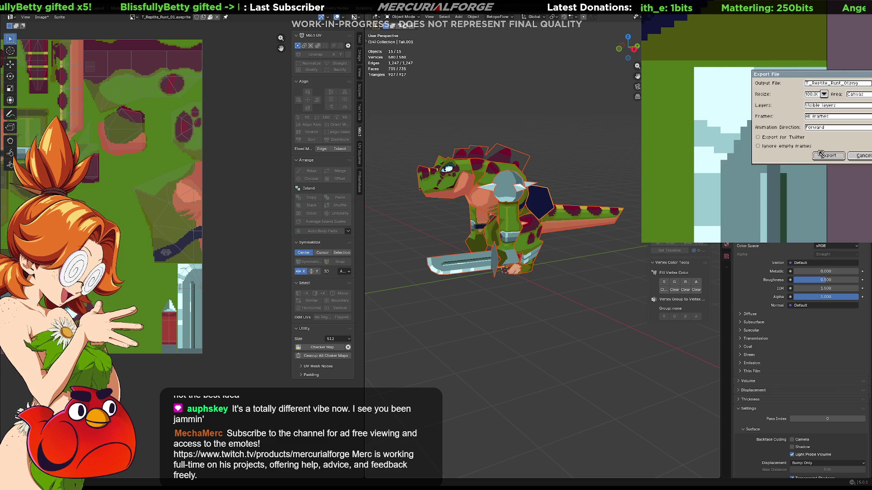
{"action": "left_click", "coordinate": [821, 154]}
{"action": "left_click", "coordinate": [723, 184]}
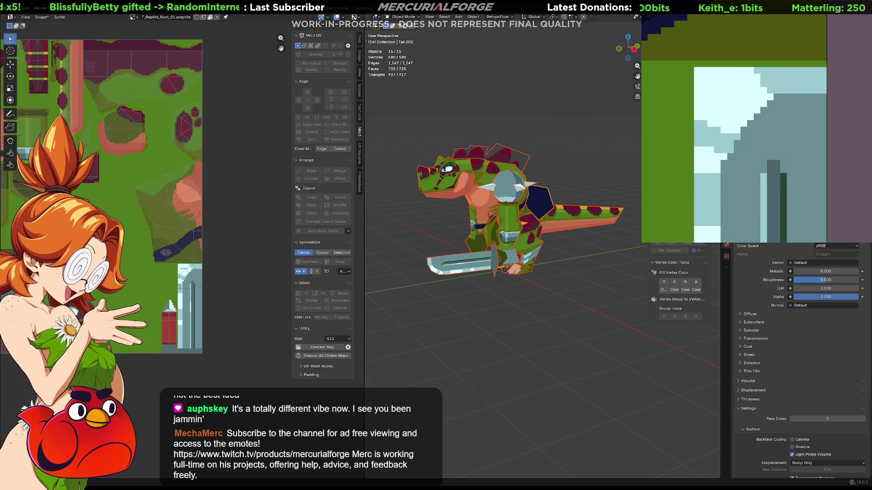
{"action": "key", "text": "alt+Tab"}
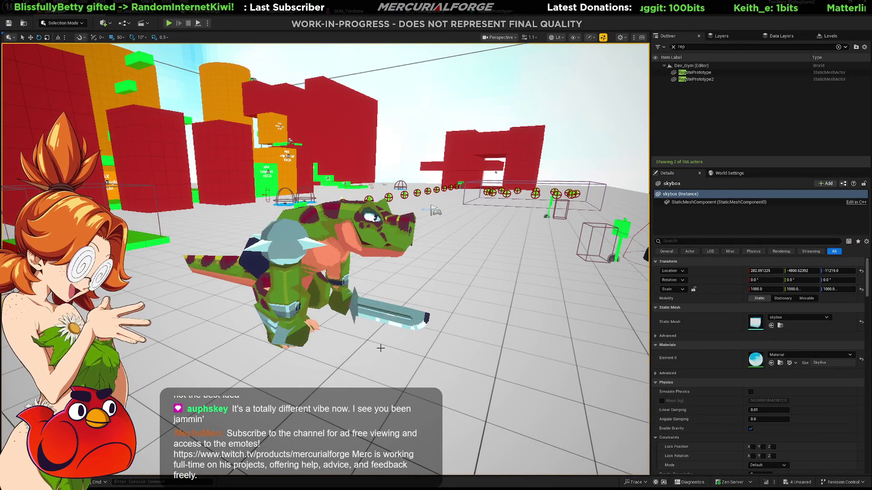
Refresh the Reptile assets, fly the camera to the reptile and select the floor.
{"action": "key", "text": "alt+Tab"}
{"action": "key", "text": "alt+Tab"}
{"action": "key", "text": "ctrl+space"}
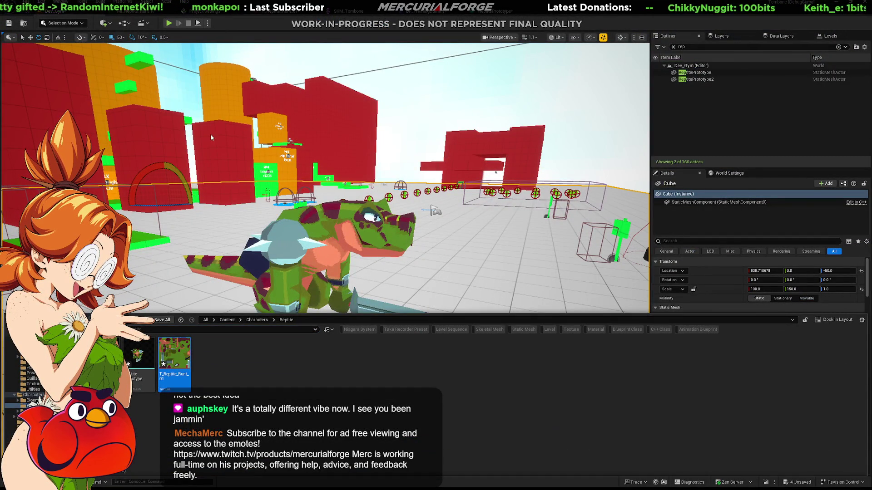
{"action": "left_click", "coordinate": [413, 140]}
{"action": "right_click_drag", "start_coordinate": [412, 156], "coordinate": [412, 156]}
{"action": "right_click_drag", "start_coordinate": [350, 312], "coordinate": [350, 313]}
{"action": "left_click", "coordinate": [347, 311]}
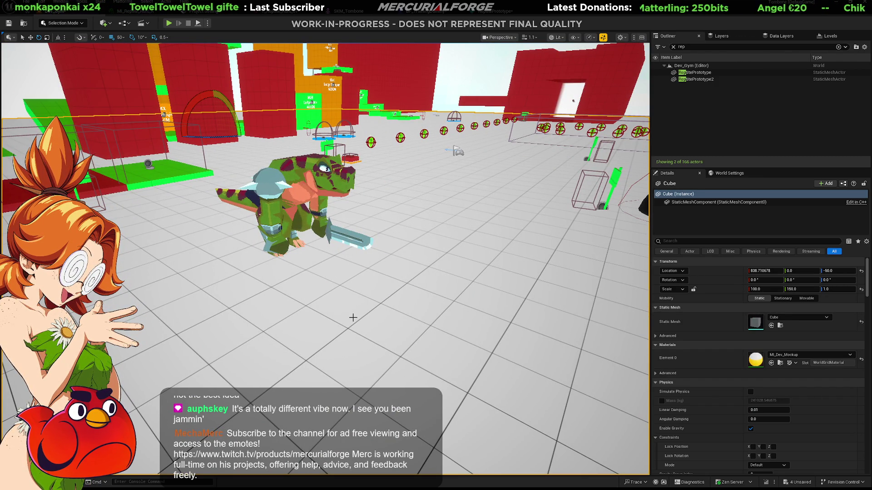
Play-test the level, running the player character around the reptile enemies.
{"action": "key", "text": "alt+p"}
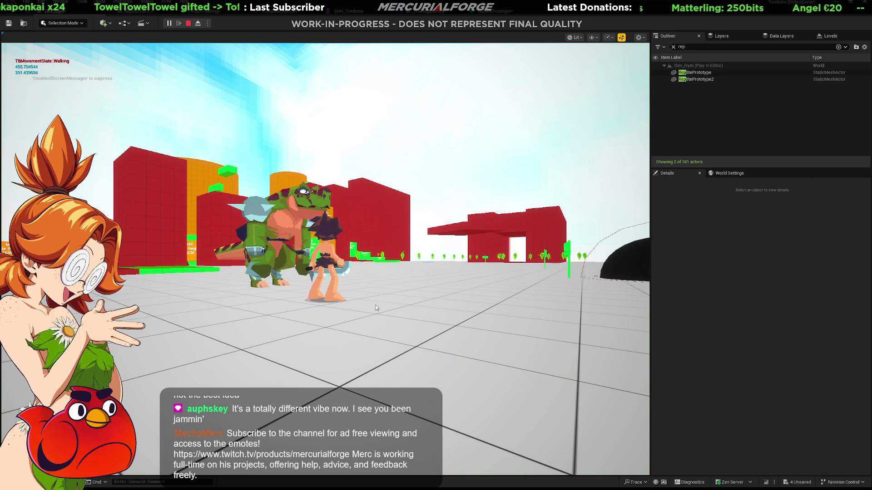
{"action": "left_click", "coordinate": [375, 308]}
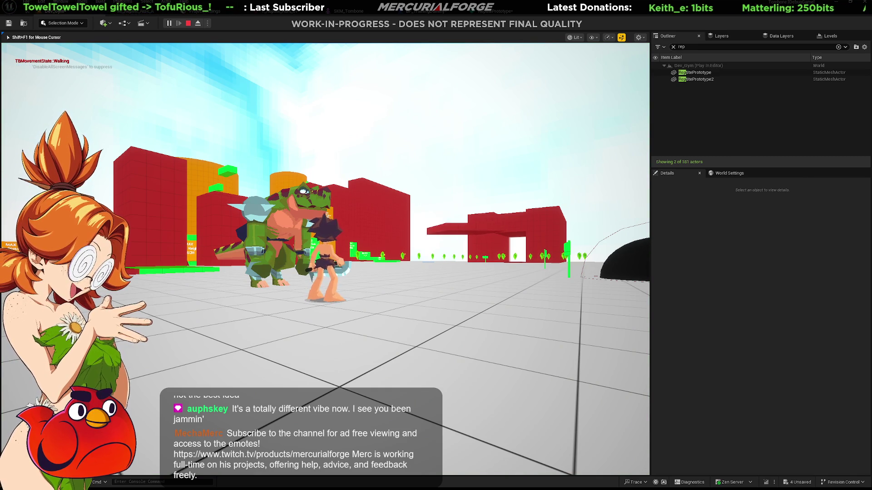
{"action": "key", "text": "w"}
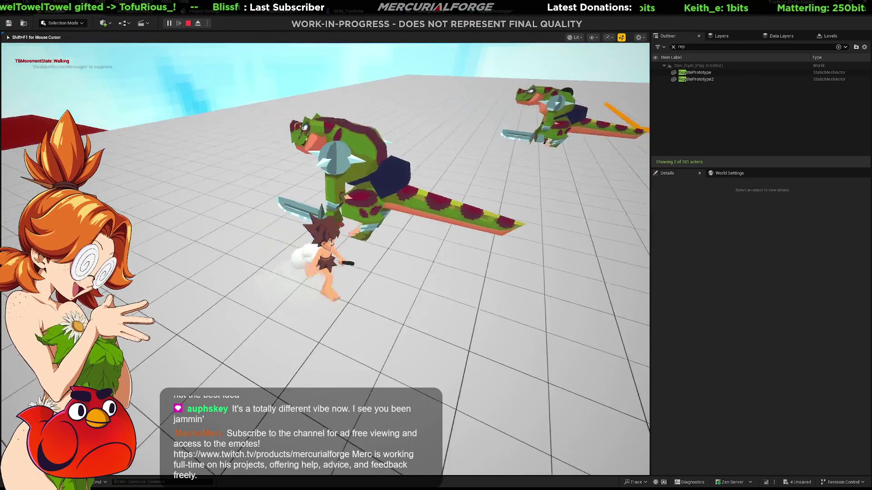
{"action": "key", "text": "w"}
{"action": "key", "text": "w"}
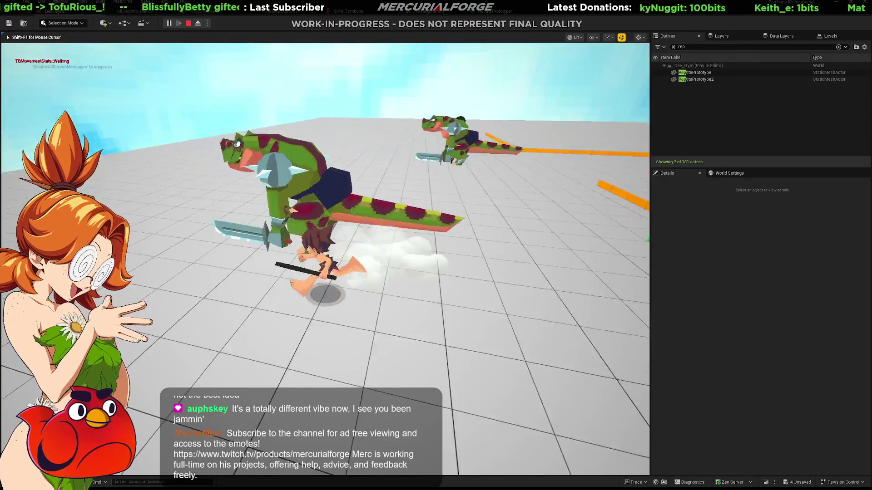
{"action": "key", "text": "w"}
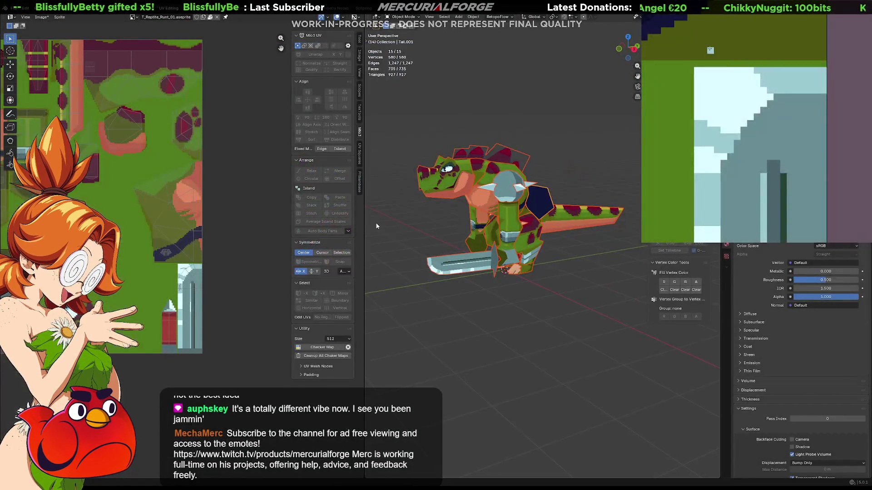
Fill the dark navy body stroke with peach, then cancel the overwrite export.
{"action": "scroll", "coordinate": [710, 44], "scroll_direction": "down", "scroll_amount": 5}
{"action": "mouse_move", "coordinate": [788, 94]}
{"action": "middle_mouse_down"}
{"action": "mouse_move", "coordinate": [815, 180]}
{"action": "mouse_move", "coordinate": [800, 131]}
{"action": "middle_mouse_up"}
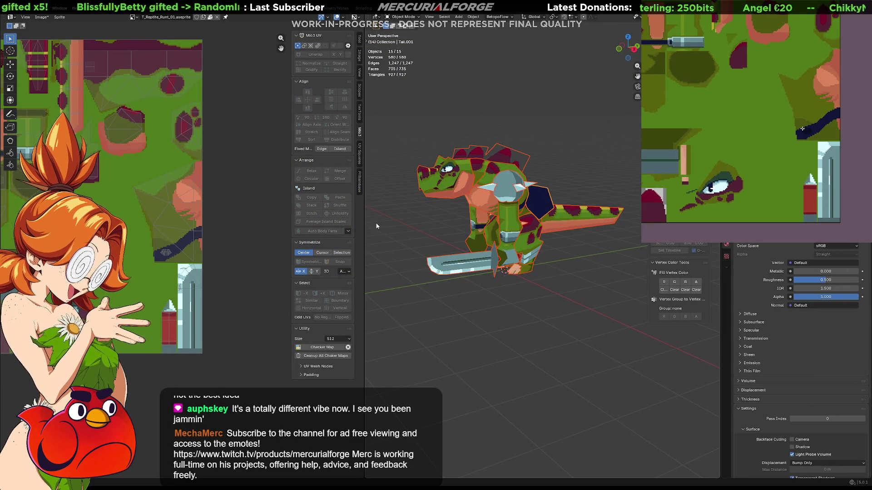
{"action": "left_click", "coordinate": [811, 129]}
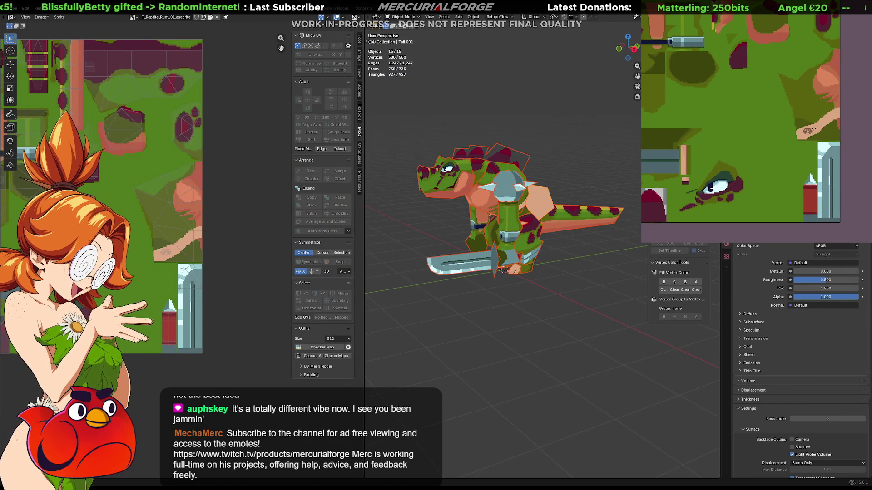
{"action": "key", "text": "ctrl+alt+shift+s"}
{"action": "left_click", "coordinate": [828, 157]}
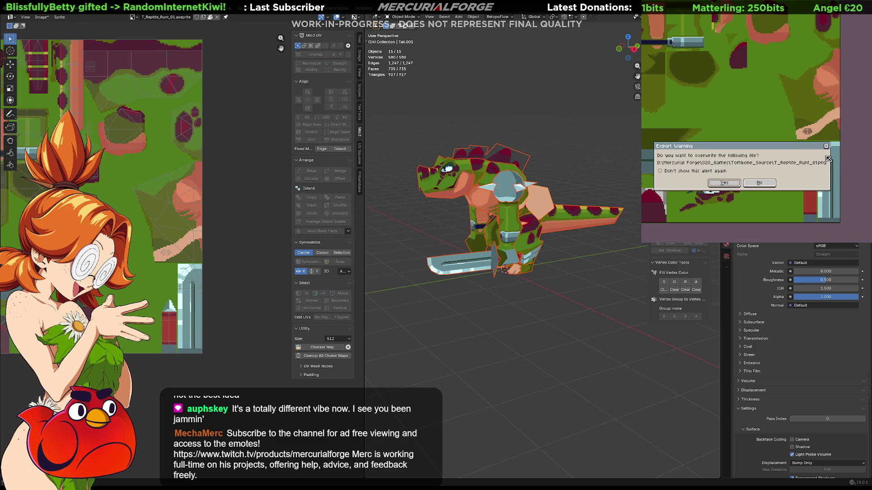
{"action": "left_click", "coordinate": [772, 183]}
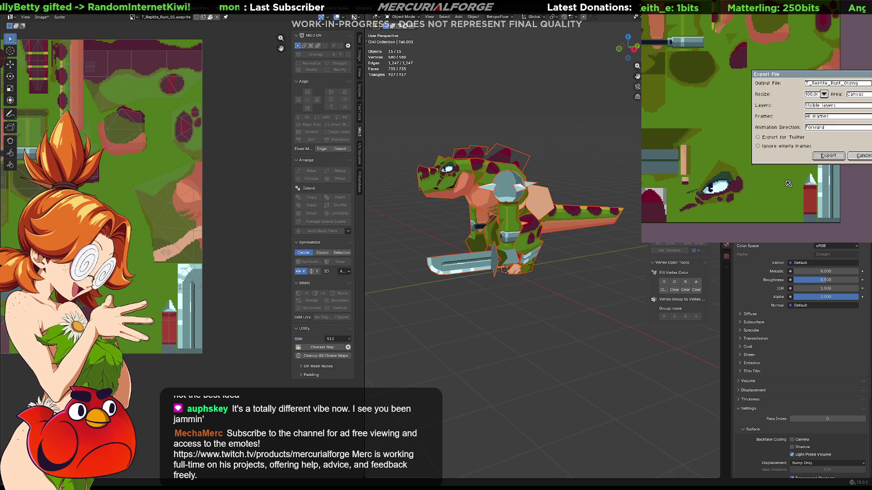
{"action": "middle_click_drag", "start_coordinate": [502, 272], "coordinate": [457, 275]}
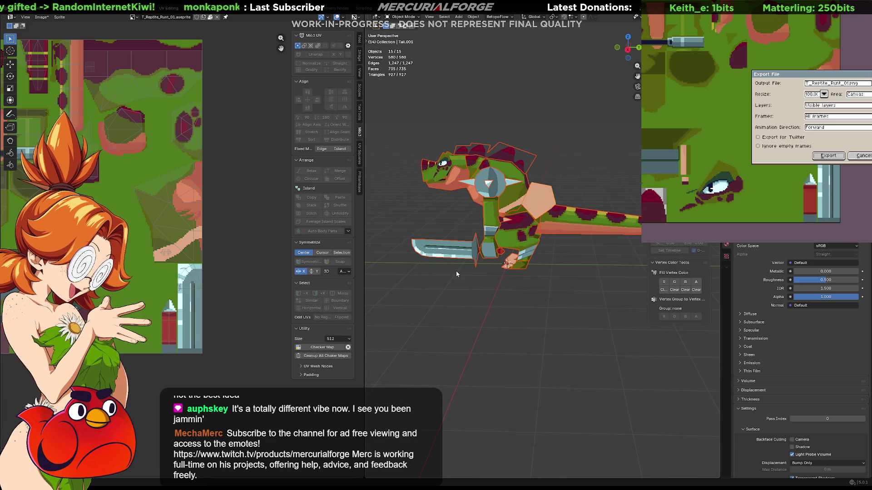
{"action": "left_click", "coordinate": [860, 156]}
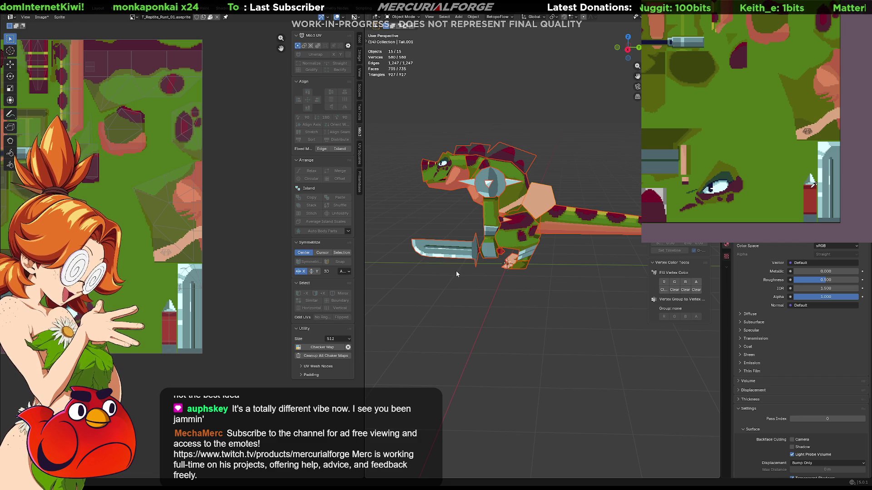
Try a dark red fill on a pentagon patch, undo it, and turn the model to face right.
{"action": "left_click", "coordinate": [820, 125]}
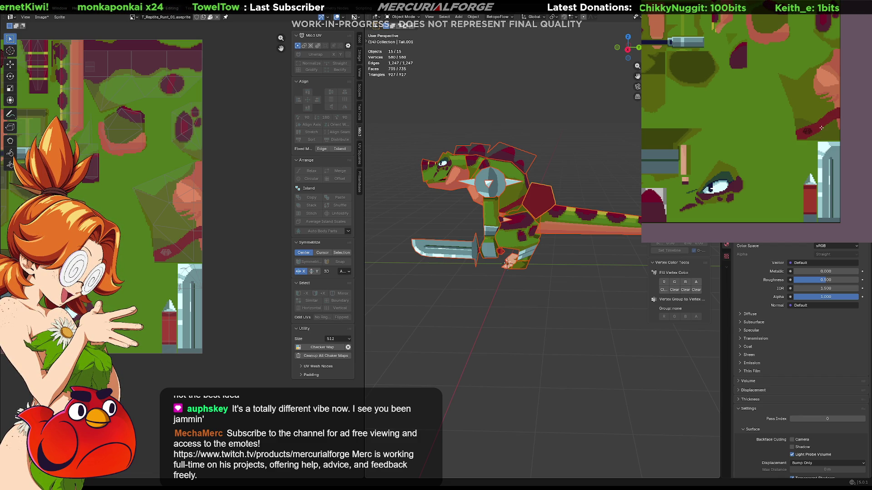
{"action": "key", "text": "ctrl+z"}
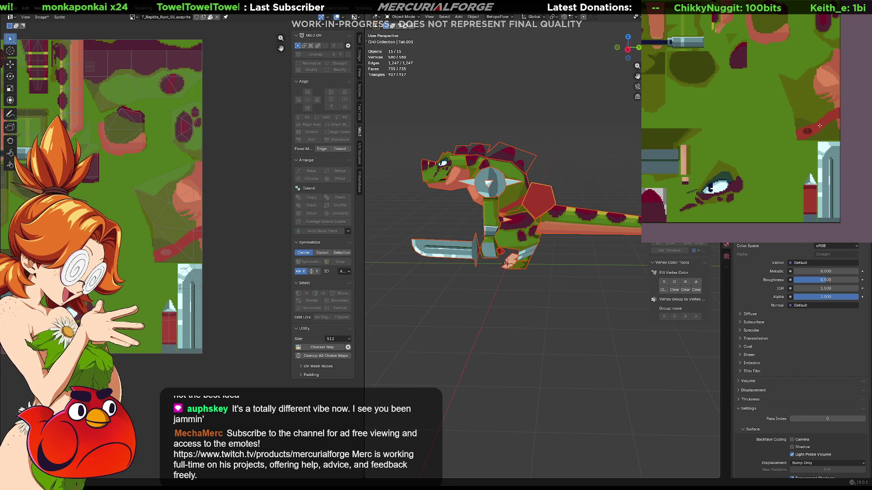
{"action": "left_click", "coordinate": [527, 290]}
{"action": "mouse_move", "coordinate": [527, 290]}
{"action": "middle_mouse_down"}
{"action": "mouse_move", "coordinate": [496, 276]}
{"action": "mouse_move", "coordinate": [394, 277]}
{"action": "mouse_move", "coordinate": [717, 274]}
{"action": "mouse_move", "coordinate": [681, 275]}
{"action": "mouse_move", "coordinate": [708, 273]}
{"action": "middle_mouse_up"}
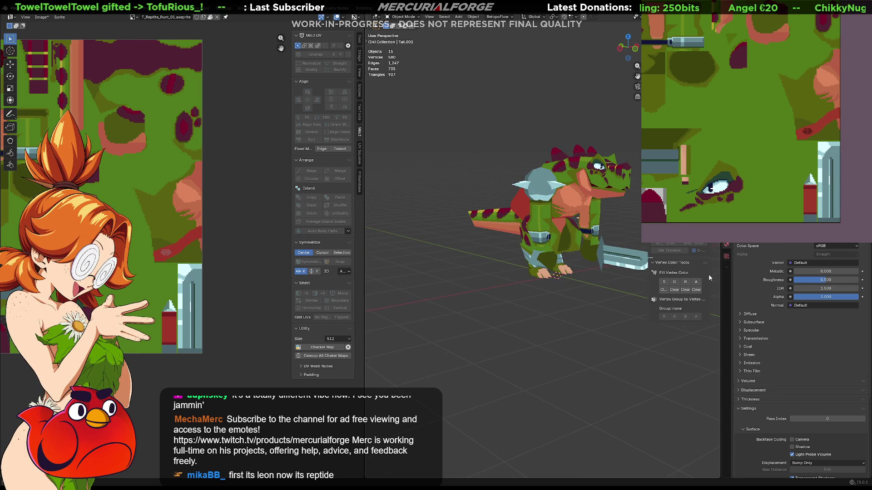
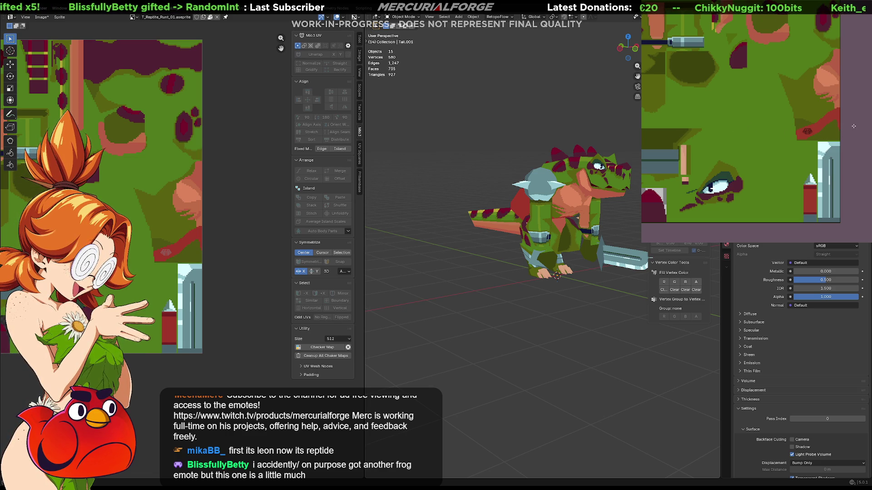
Compare the texture with and without the navy stroke, ending with a small dark-red stroke.
{"action": "key", "text": "ctrl+y"}
{"action": "key", "text": "ctrl+z"}
{"action": "key", "text": "ctrl+y"}
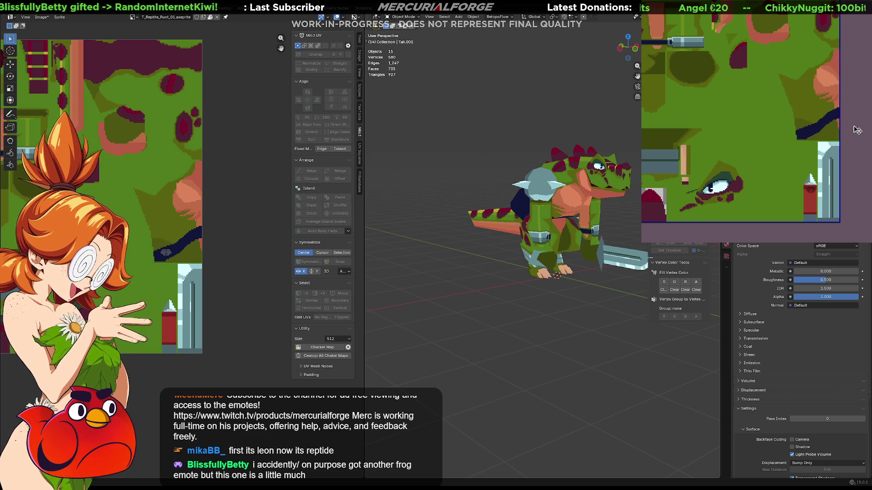
{"action": "key", "text": "ctrl+z"}
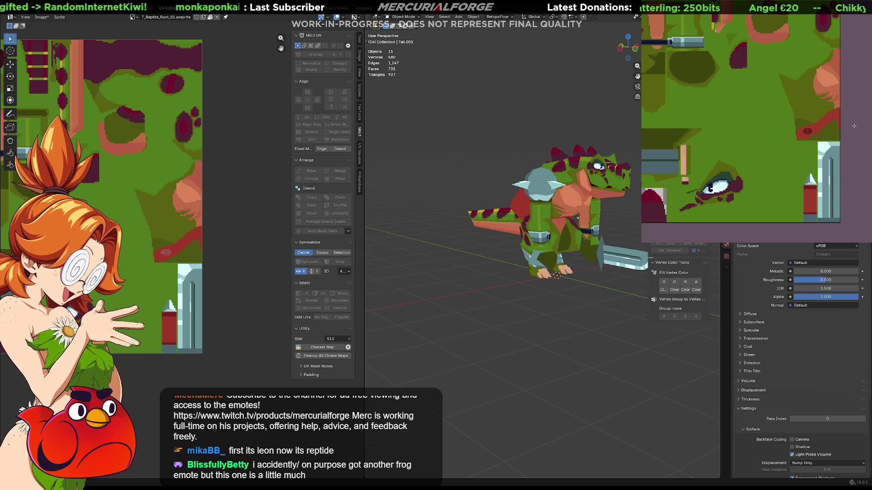
{"action": "key", "text": "ctrl+z"}
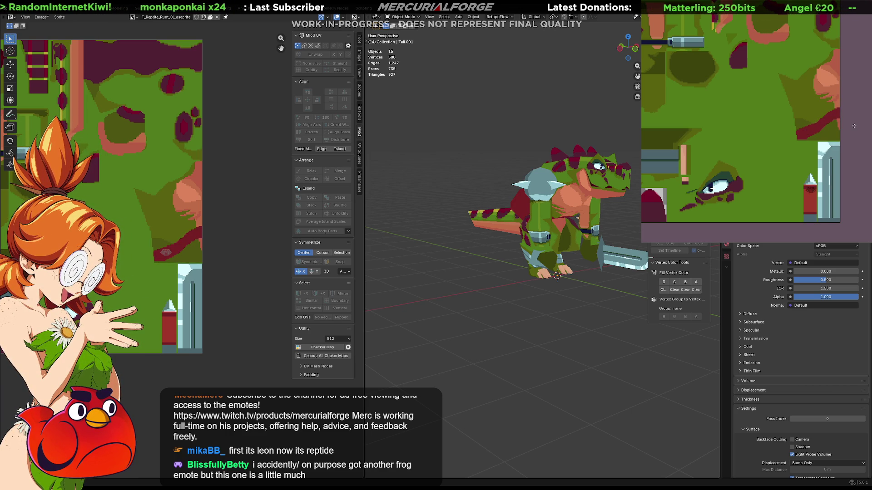
{"action": "key", "text": "ctrl+y"}
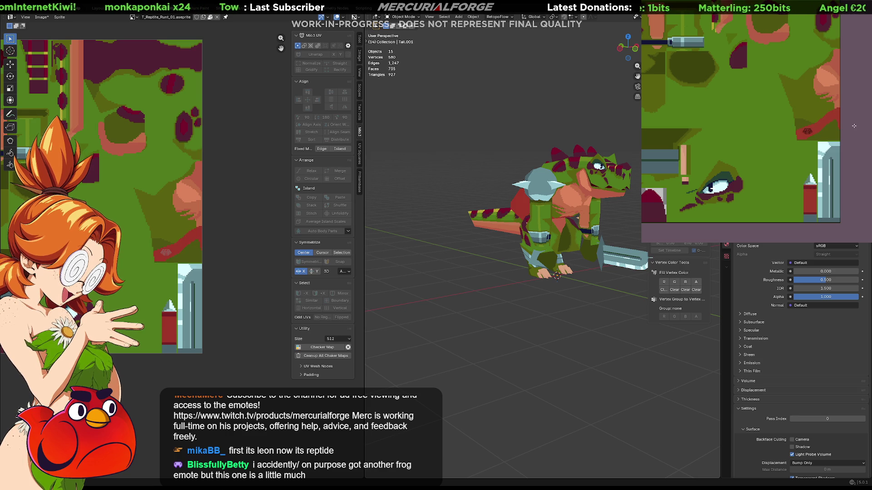
Orbit the reptile model to its other side and a front three-quarter view.
{"action": "mouse_move", "coordinate": [567, 223]}
{"action": "middle_mouse_down"}
{"action": "mouse_move", "coordinate": [381, 222]}
{"action": "mouse_move", "coordinate": [690, 223]}
{"action": "mouse_move", "coordinate": [577, 217]}
{"action": "middle_mouse_up"}
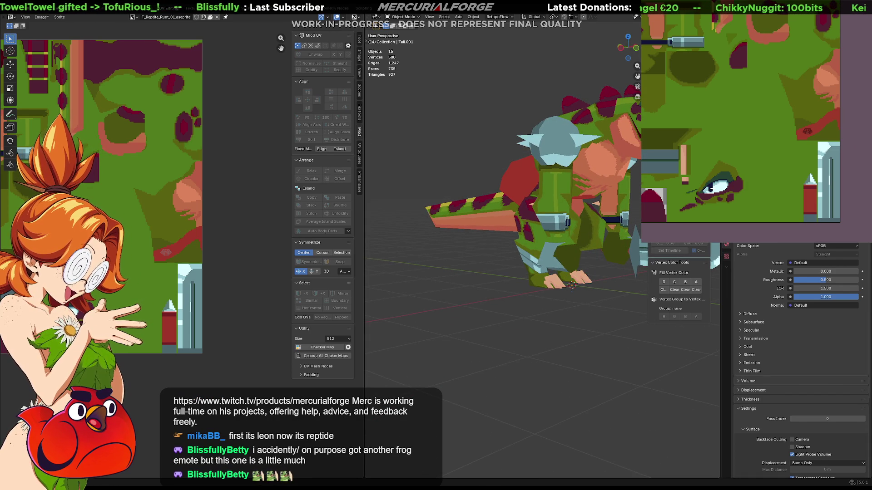
{"action": "mouse_move", "coordinate": [600, 218]}
{"action": "middle_mouse_down"}
{"action": "mouse_move", "coordinate": [579, 222]}
{"action": "mouse_move", "coordinate": [549, 246]}
{"action": "mouse_move", "coordinate": [554, 240]}
{"action": "mouse_move", "coordinate": [496, 256]}
{"action": "mouse_move", "coordinate": [536, 250]}
{"action": "mouse_move", "coordinate": [505, 235]}
{"action": "mouse_move", "coordinate": [535, 237]}
{"action": "mouse_move", "coordinate": [446, 247]}
{"action": "middle_mouse_up"}
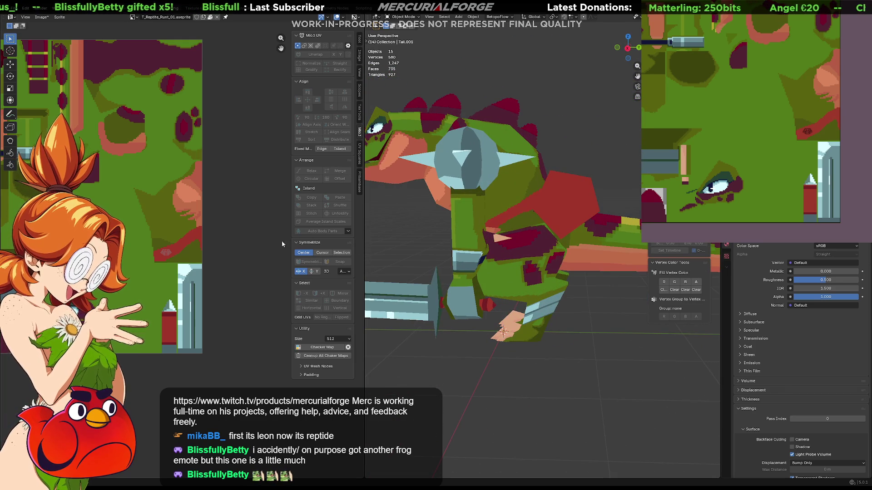
{"action": "scroll", "coordinate": [184, 251], "scroll_direction": "up", "scroll_amount": 3}
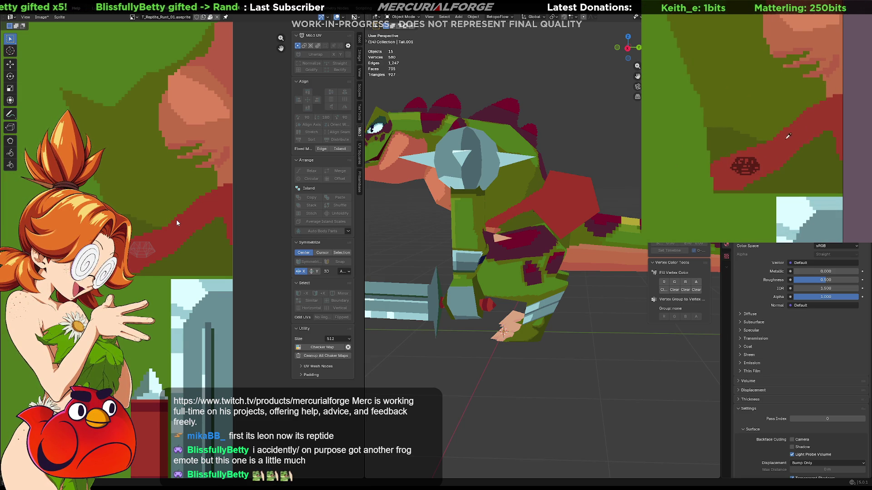
Undo the red stripe so it is green again, viewing the reptile from near-front.
{"action": "key", "text": "ctrl+z"}
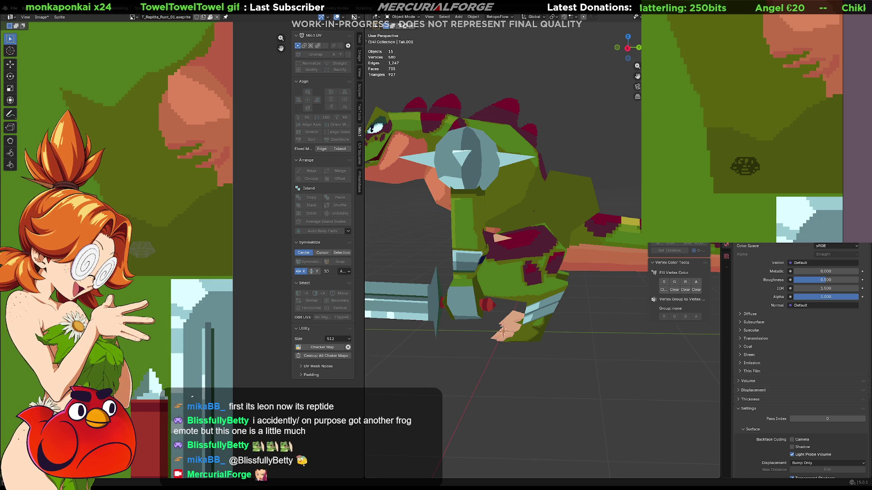
{"action": "middle_click_drag", "start_coordinate": [436, 247], "coordinate": [477, 248]}
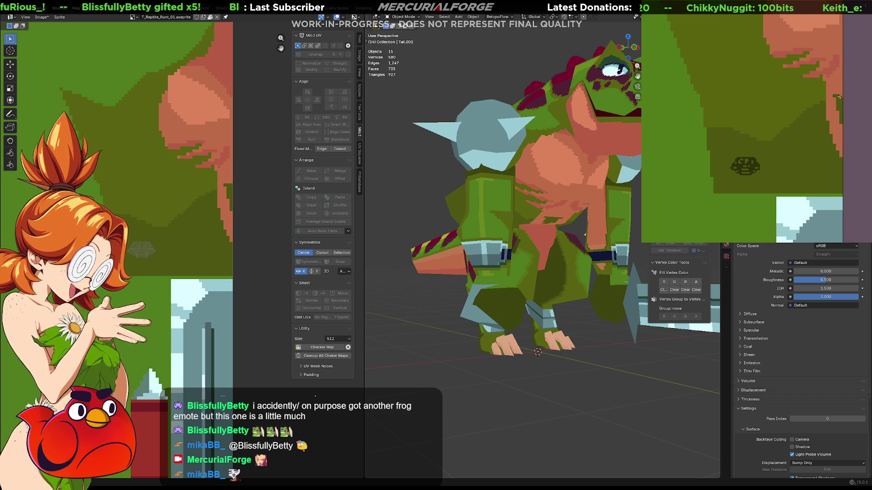
{"action": "left_click", "coordinate": [838, 107]}
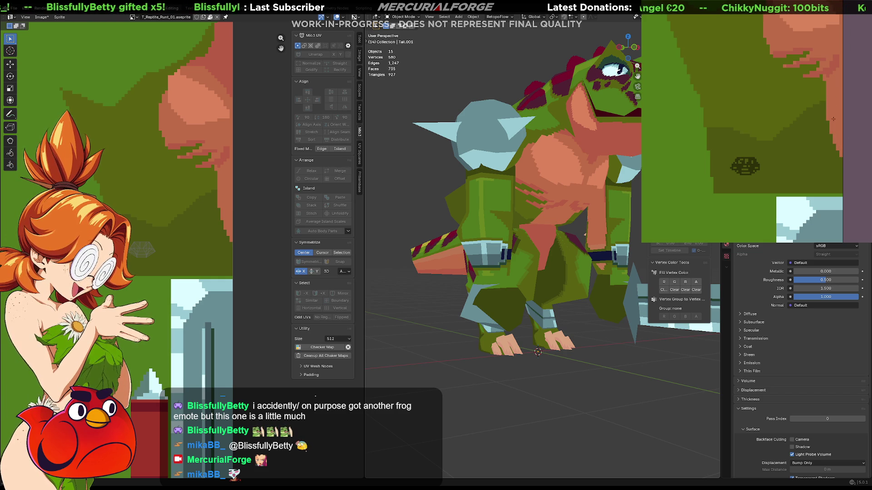
{"action": "left_click_drag", "start_coordinate": [828, 133], "coordinate": [841, 177]}
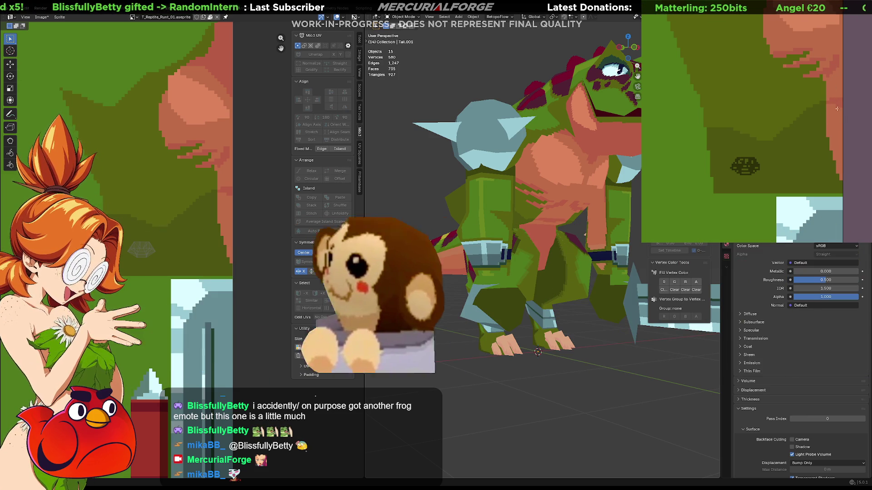
{"action": "key", "text": "ctrl+z"}
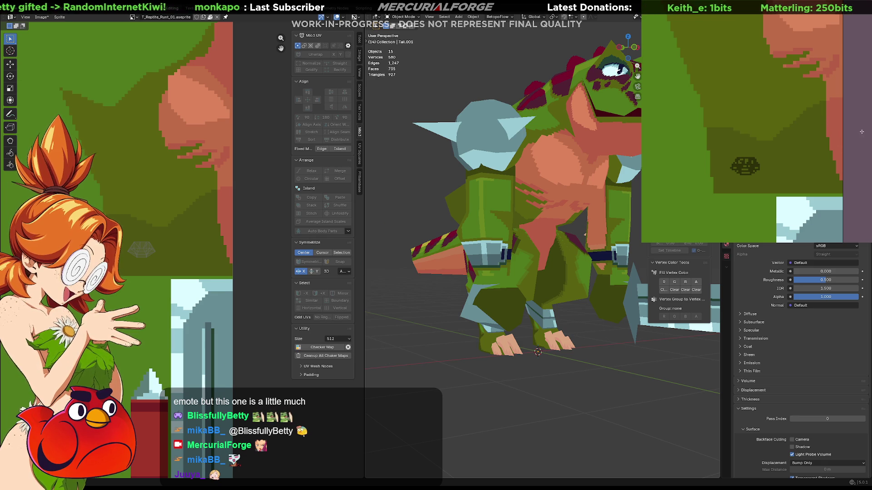
{"action": "scroll", "coordinate": [585, 234], "scroll_direction": "down", "scroll_amount": 5}
{"action": "mouse_move", "coordinate": [584, 234]}
{"action": "middle_mouse_down"}
{"action": "mouse_move", "coordinate": [606, 232]}
{"action": "mouse_move", "coordinate": [568, 230]}
{"action": "mouse_move", "coordinate": [604, 224]}
{"action": "mouse_move", "coordinate": [568, 224]}
{"action": "middle_mouse_up"}
{"action": "scroll", "coordinate": [604, 222], "scroll_direction": "up", "scroll_amount": 2}
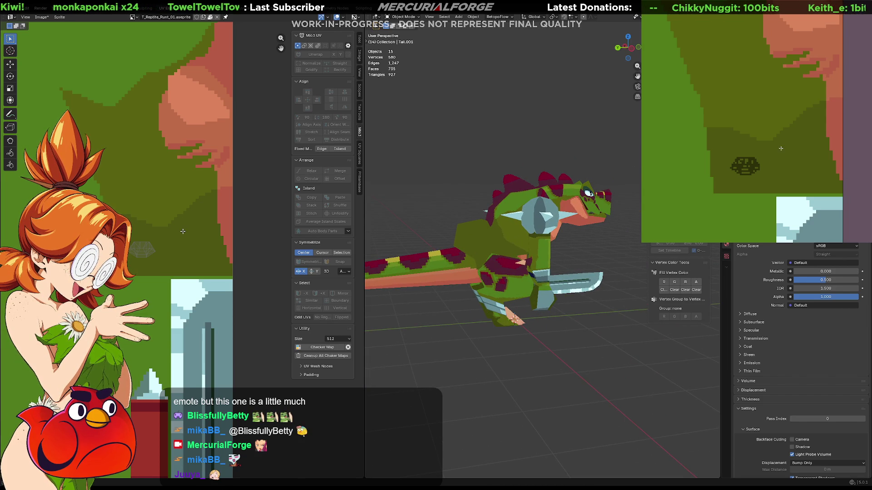
{"action": "mouse_move", "coordinate": [591, 243]}
{"action": "middle_mouse_down"}
{"action": "mouse_move", "coordinate": [542, 245]}
{"action": "mouse_move", "coordinate": [631, 232]}
{"action": "mouse_move", "coordinate": [386, 235]}
{"action": "mouse_move", "coordinate": [681, 235]}
{"action": "mouse_move", "coordinate": [391, 225]}
{"action": "mouse_move", "coordinate": [404, 226]}
{"action": "mouse_move", "coordinate": [385, 232]}
{"action": "mouse_move", "coordinate": [463, 236]}
{"action": "mouse_move", "coordinate": [449, 235]}
{"action": "middle_mouse_up"}
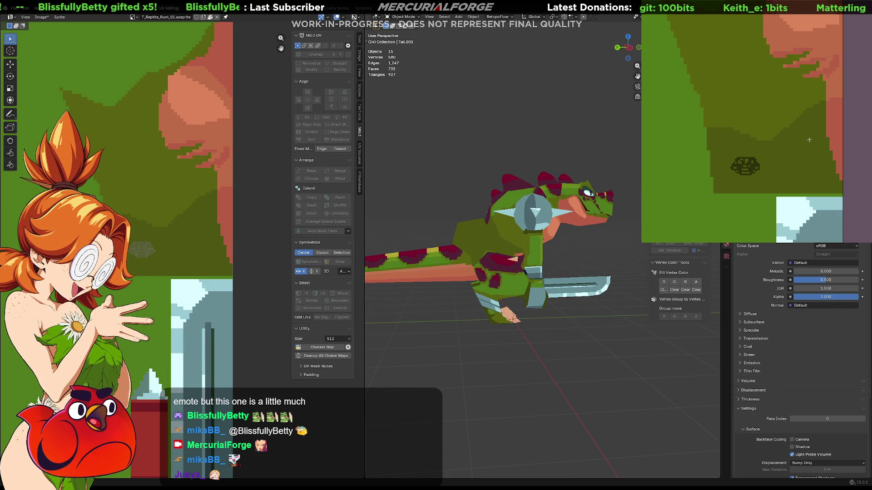
{"action": "mouse_move", "coordinate": [759, 49]}
{"action": "middle_mouse_down"}
{"action": "mouse_move", "coordinate": [776, 115]}
{"action": "mouse_move", "coordinate": [753, 159]}
{"action": "mouse_move", "coordinate": [749, 200]}
{"action": "middle_mouse_up"}
{"action": "mouse_move", "coordinate": [476, 245]}
{"action": "middle_mouse_down"}
{"action": "mouse_move", "coordinate": [504, 247]}
{"action": "mouse_move", "coordinate": [503, 286]}
{"action": "mouse_move", "coordinate": [650, 247]}
{"action": "mouse_move", "coordinate": [619, 236]}
{"action": "mouse_move", "coordinate": [501, 230]}
{"action": "mouse_move", "coordinate": [650, 226]}
{"action": "middle_mouse_up"}
Fill the grey-blue and light-blue texture strips with green near the left edge.
{"action": "scroll", "coordinate": [279, 222], "scroll_direction": "down", "scroll_amount": 2}
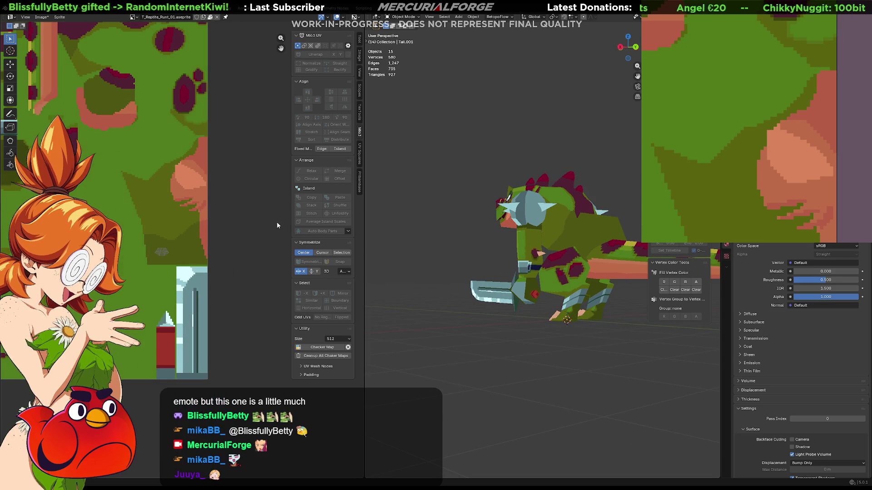
{"action": "mouse_move", "coordinate": [684, 49]}
{"action": "middle_mouse_down"}
{"action": "mouse_move", "coordinate": [828, 76]}
{"action": "mouse_move", "coordinate": [835, 60]}
{"action": "middle_mouse_up"}
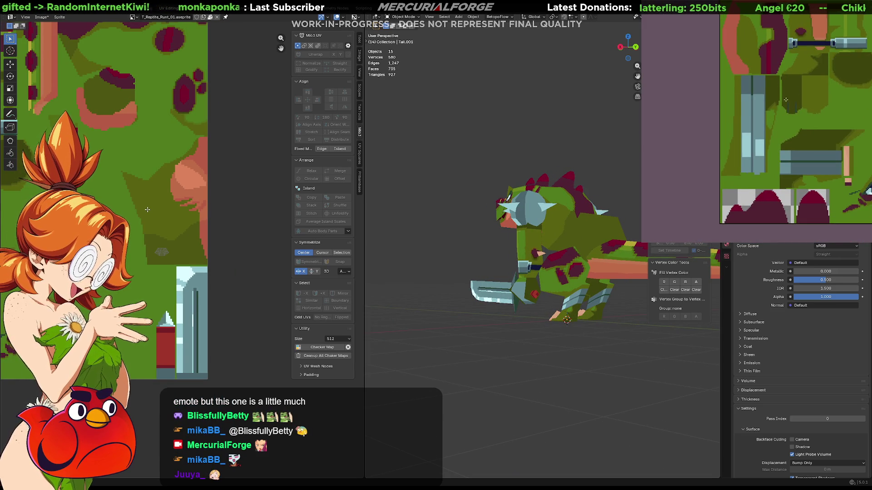
{"action": "left_click", "coordinate": [761, 133]}
{"action": "left_click", "coordinate": [743, 126]}
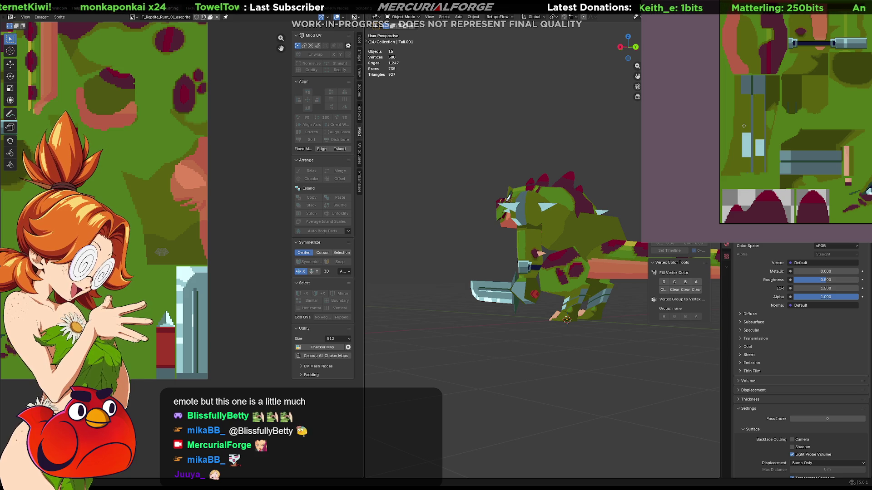
{"action": "left_click", "coordinate": [746, 144]}
{"action": "left_click", "coordinate": [759, 148]}
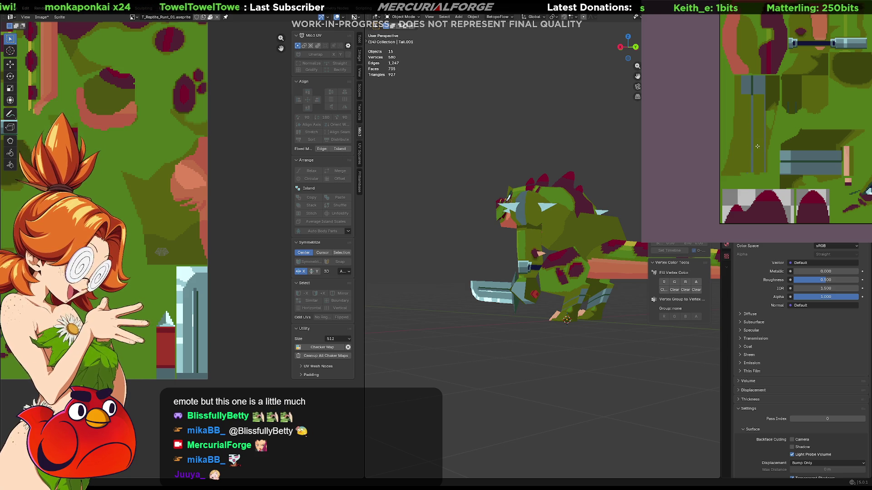
{"action": "left_click", "coordinate": [751, 83]}
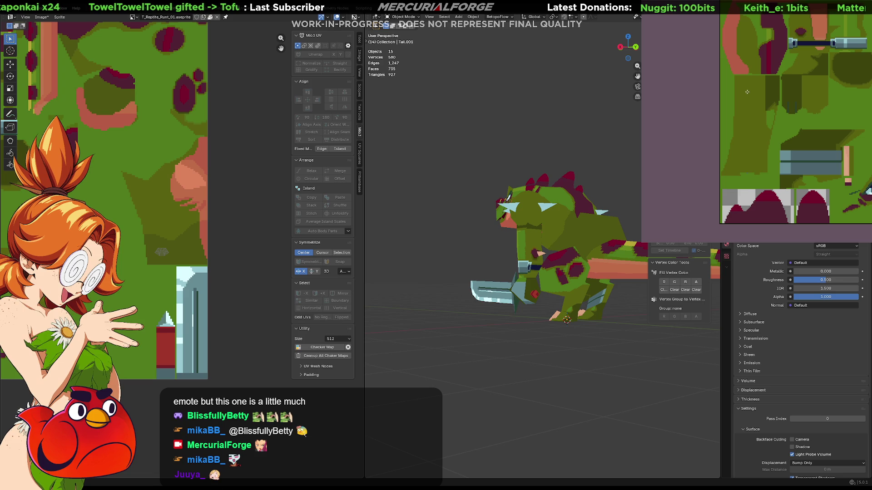
Undo the last two brightening strokes to restore the grey-blue shoulder strip.
{"action": "mouse_move", "coordinate": [454, 227]}
{"action": "middle_mouse_down"}
{"action": "mouse_move", "coordinate": [604, 232]}
{"action": "mouse_move", "coordinate": [571, 236]}
{"action": "middle_mouse_up"}
{"action": "middle_click_drag", "start_coordinate": [382, 248], "coordinate": [497, 249]}
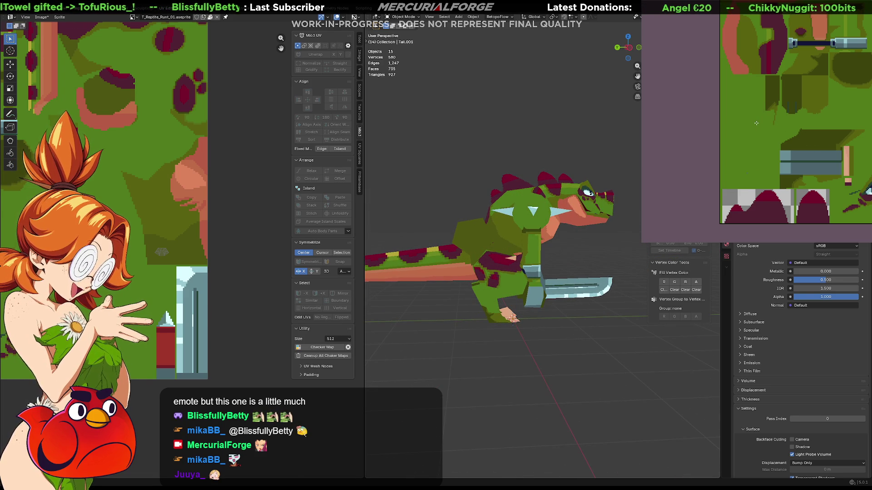
{"action": "key", "text": "ctrl+z"}
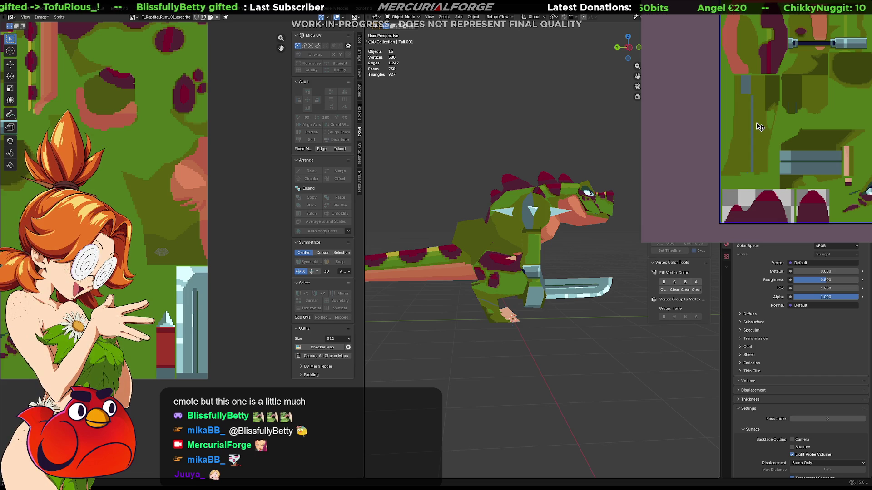
{"action": "key", "text": "ctrl+z"}
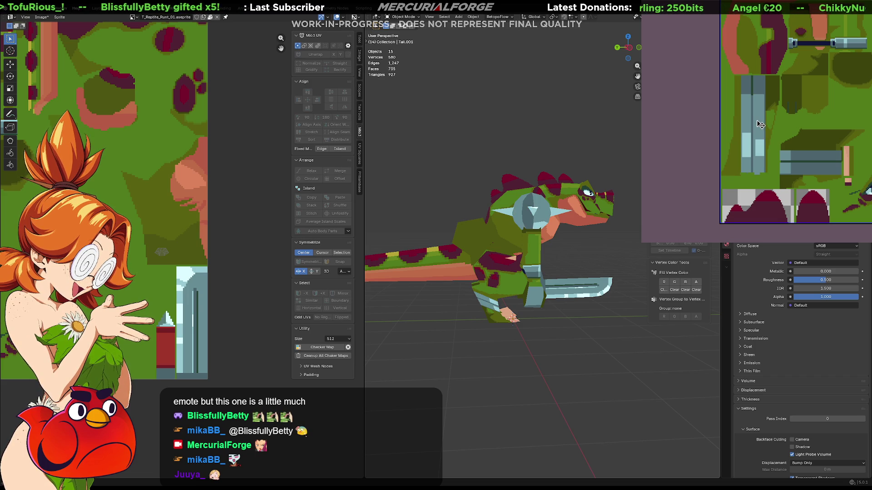
{"action": "mouse_move", "coordinate": [527, 278]}
{"action": "middle_mouse_down"}
{"action": "mouse_move", "coordinate": [374, 274]}
{"action": "mouse_move", "coordinate": [417, 274]}
{"action": "middle_mouse_up"}
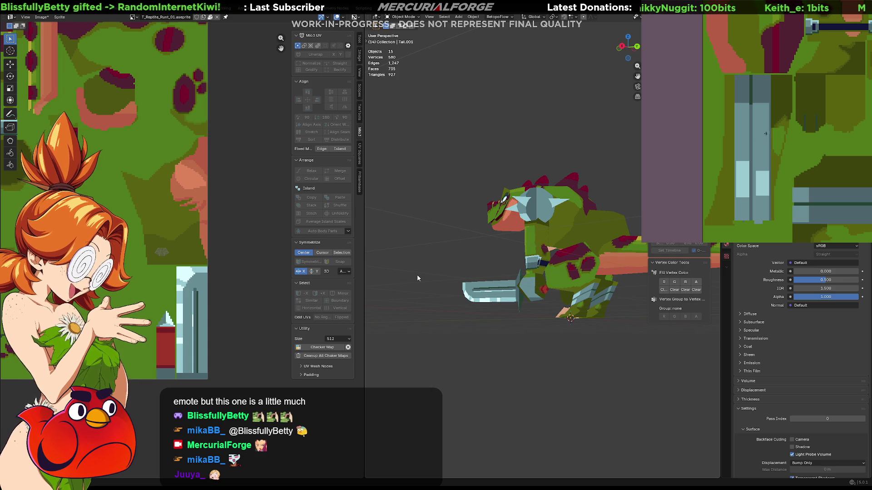
Fill a rectangle over the upper grey-blue strip with dark navy and preview the armour.
{"action": "left_click_drag", "start_coordinate": [757, 132], "coordinate": [743, 78]}
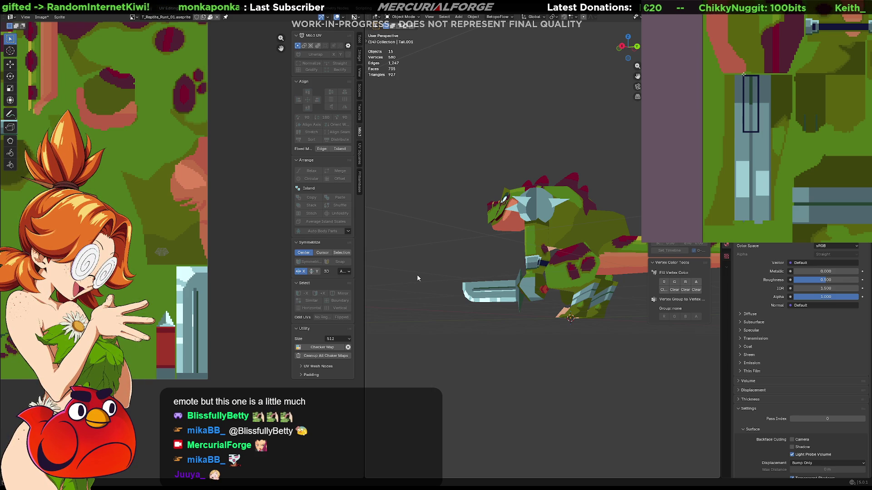
{"action": "key", "text": "f"}
{"action": "mouse_move", "coordinate": [613, 314]}
{"action": "middle_mouse_down"}
{"action": "mouse_move", "coordinate": [483, 317]}
{"action": "mouse_move", "coordinate": [649, 311]}
{"action": "mouse_move", "coordinate": [549, 298]}
{"action": "mouse_move", "coordinate": [562, 296]}
{"action": "mouse_move", "coordinate": [492, 271]}
{"action": "mouse_move", "coordinate": [437, 273]}
{"action": "mouse_move", "coordinate": [427, 265]}
{"action": "middle_mouse_up"}
{"action": "scroll", "coordinate": [562, 295], "scroll_direction": "up", "scroll_amount": 3}
{"action": "mouse_move", "coordinate": [546, 262]}
{"action": "middle_mouse_down"}
{"action": "mouse_move", "coordinate": [365, 262]}
{"action": "mouse_move", "coordinate": [683, 256]}
{"action": "mouse_move", "coordinate": [372, 252]}
{"action": "mouse_move", "coordinate": [702, 250]}
{"action": "middle_mouse_up"}
{"action": "mouse_move", "coordinate": [551, 258]}
{"action": "middle_mouse_down"}
{"action": "mouse_move", "coordinate": [608, 264]}
{"action": "mouse_move", "coordinate": [572, 259]}
{"action": "middle_mouse_up"}
{"action": "scroll", "coordinate": [599, 269], "scroll_direction": "up", "scroll_amount": 5}
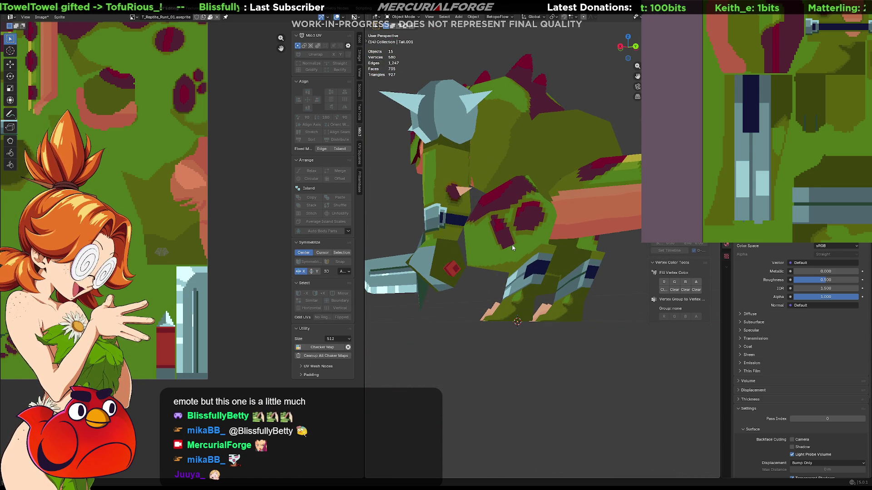
Darken the light column in the texture and inspect the reptile from several sides.
{"action": "middle_click_drag", "start_coordinate": [769, 105], "coordinate": [757, 99]}
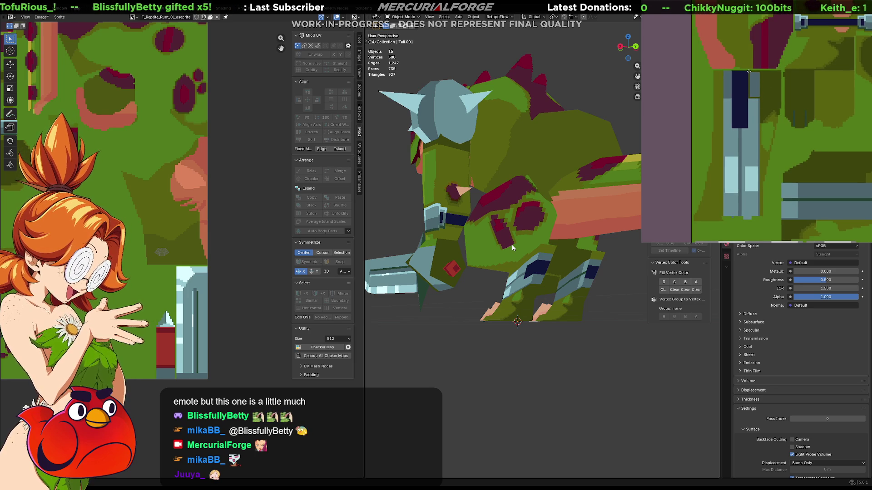
{"action": "left_click", "coordinate": [749, 73]}
{"action": "middle_click_drag", "start_coordinate": [540, 300], "coordinate": [524, 296]}
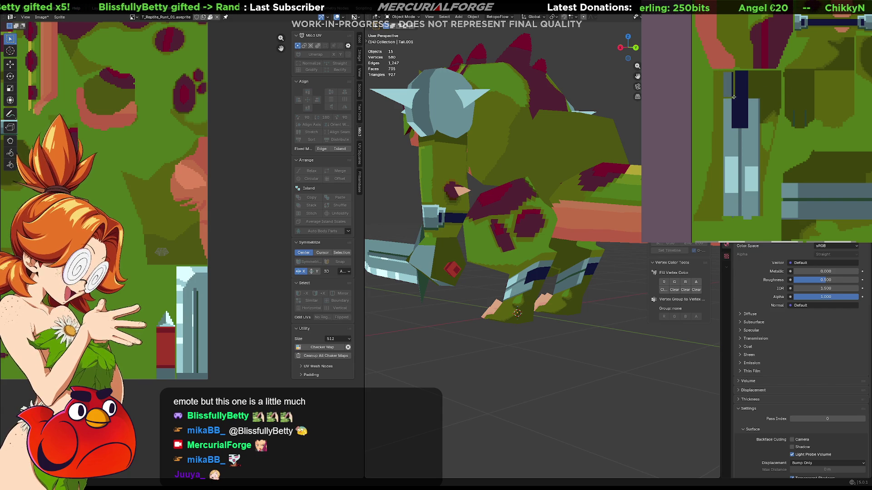
{"action": "mouse_move", "coordinate": [524, 296]}
{"action": "middle_mouse_down"}
{"action": "mouse_move", "coordinate": [455, 297]}
{"action": "mouse_move", "coordinate": [567, 298]}
{"action": "mouse_move", "coordinate": [554, 288]}
{"action": "mouse_move", "coordinate": [548, 294]}
{"action": "middle_mouse_up"}
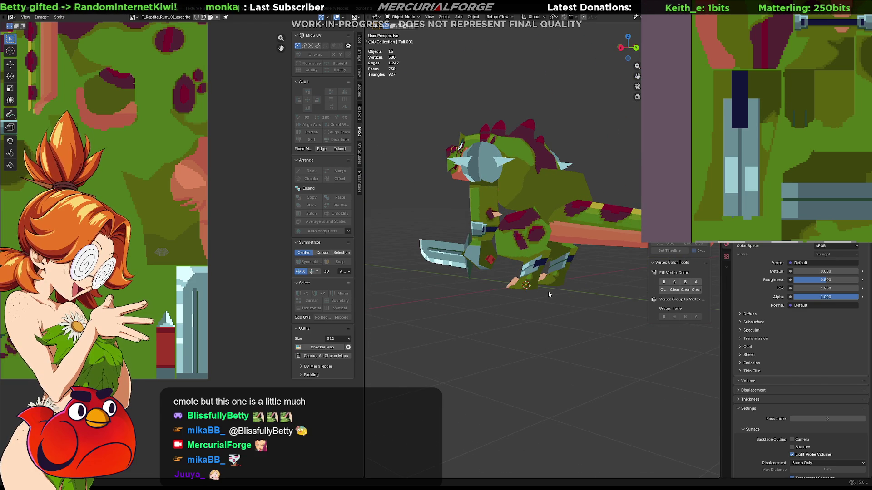
{"action": "scroll", "coordinate": [560, 280], "scroll_direction": "up", "scroll_amount": 5}
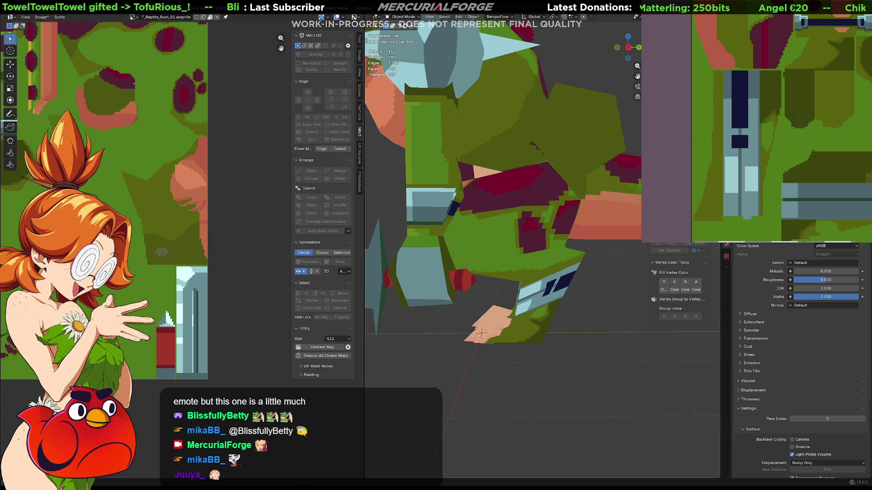
{"action": "scroll", "coordinate": [591, 270], "scroll_direction": "down", "scroll_amount": 6}
{"action": "mouse_move", "coordinate": [591, 270]}
{"action": "middle_mouse_down"}
{"action": "mouse_move", "coordinate": [388, 272]}
{"action": "mouse_move", "coordinate": [422, 268]}
{"action": "mouse_move", "coordinate": [425, 254]}
{"action": "mouse_move", "coordinate": [461, 270]}
{"action": "middle_mouse_up"}
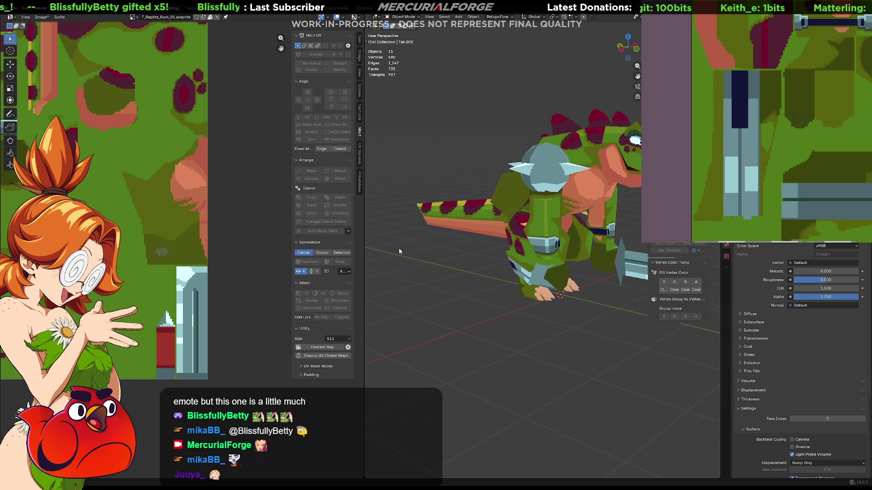
{"action": "mouse_move", "coordinate": [399, 247]}
{"action": "middle_mouse_down"}
{"action": "mouse_move", "coordinate": [555, 216]}
{"action": "mouse_move", "coordinate": [533, 230]}
{"action": "mouse_move", "coordinate": [393, 232]}
{"action": "mouse_move", "coordinate": [426, 234]}
{"action": "middle_mouse_up"}
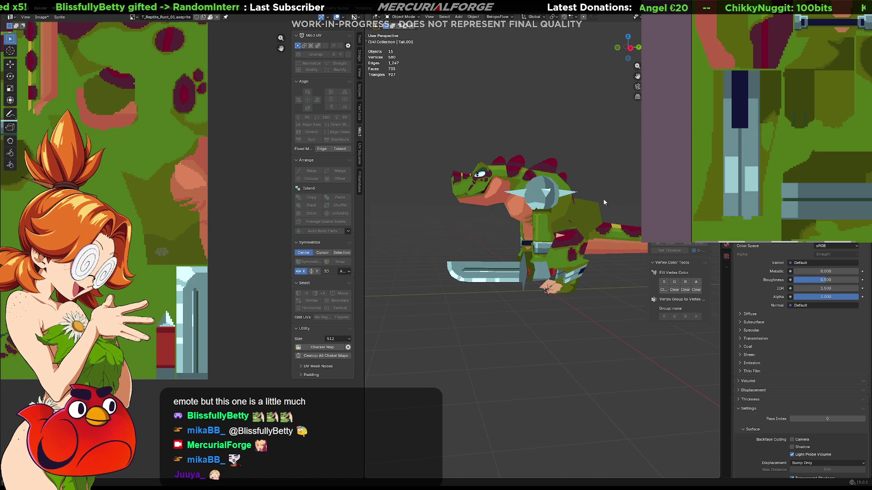
{"action": "mouse_move", "coordinate": [580, 256]}
{"action": "middle_mouse_down"}
{"action": "mouse_move", "coordinate": [539, 265]}
{"action": "mouse_move", "coordinate": [560, 252]}
{"action": "middle_mouse_up"}
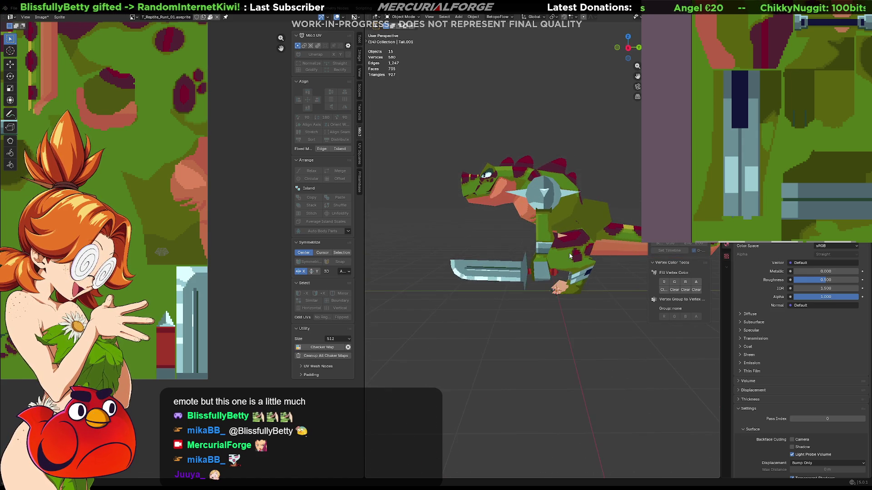
{"action": "scroll", "coordinate": [560, 252], "scroll_direction": "up", "scroll_amount": 3}
{"action": "scroll", "coordinate": [562, 259], "scroll_direction": "up", "scroll_amount": 6}
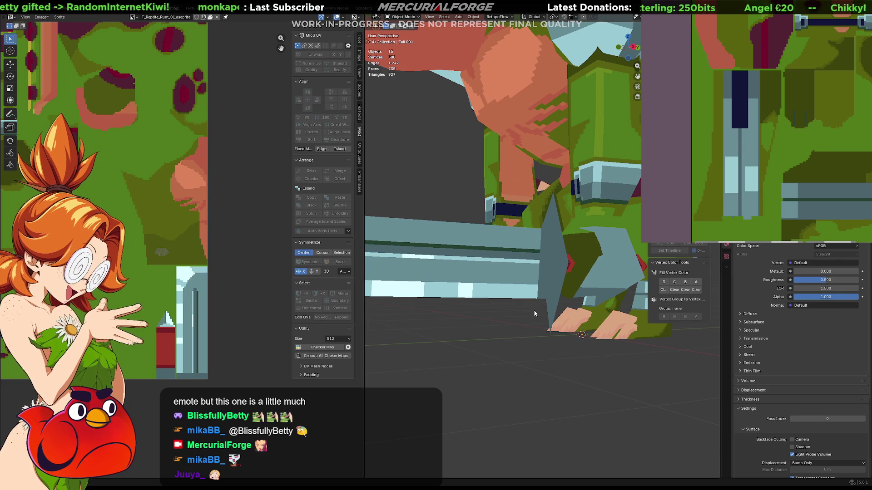
Extend the dark green and light columns to the sprite's bottom edge, removing a stray L-stroke.
{"action": "scroll", "coordinate": [811, 214], "scroll_direction": "down", "scroll_amount": 5}
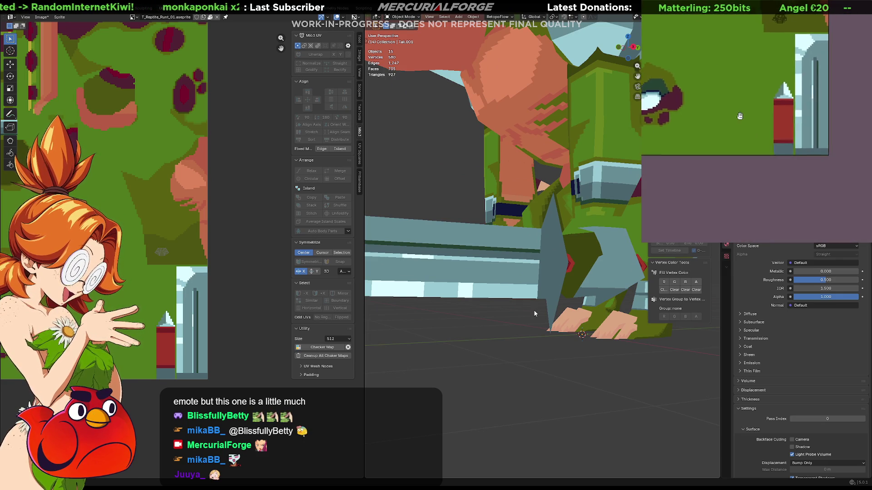
{"action": "scroll", "coordinate": [765, 156], "scroll_direction": "up", "scroll_amount": 3}
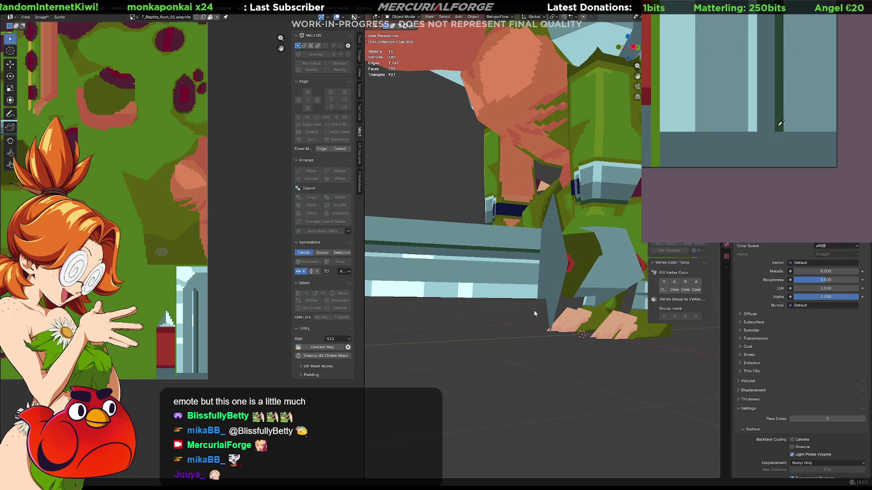
{"action": "left_click_drag", "start_coordinate": [777, 135], "coordinate": [778, 167]}
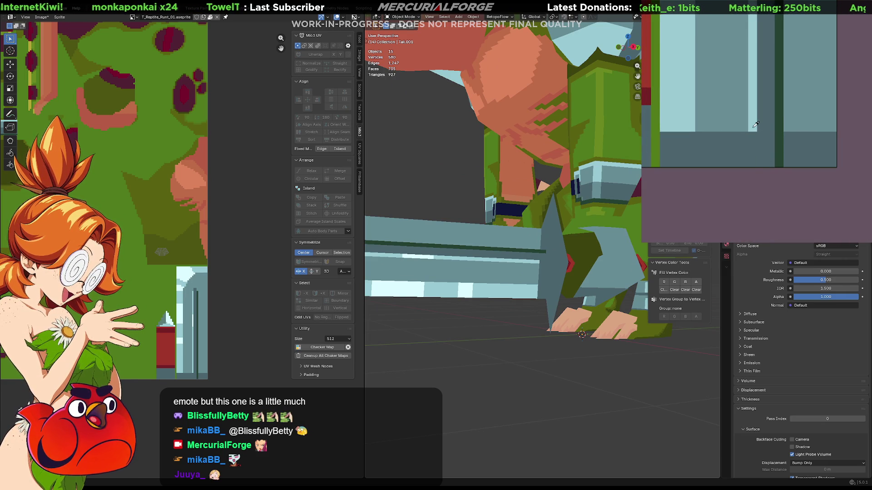
{"action": "left_click_drag", "start_coordinate": [755, 128], "coordinate": [753, 166]}
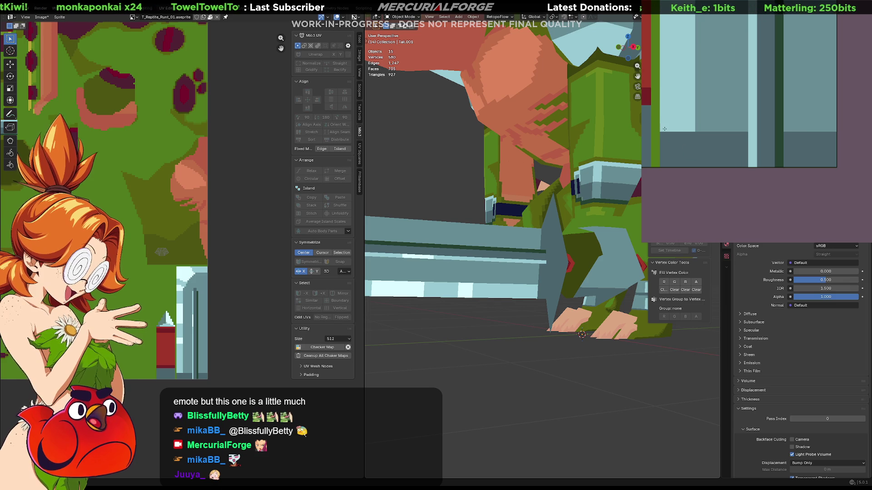
{"action": "left_click_drag", "start_coordinate": [672, 133], "coordinate": [678, 152]}
{"action": "key", "text": "ctrl+z"}
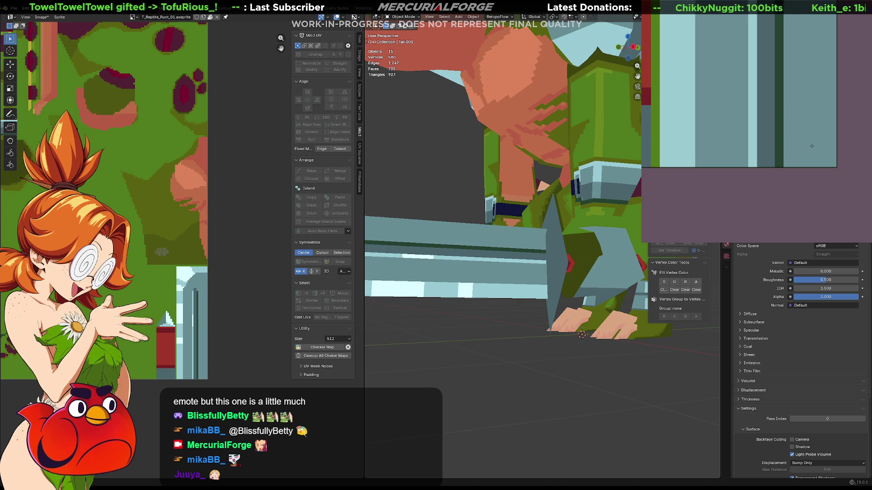
Shade part of the sword with darker grey rectangles and view the whole reptile.
{"action": "scroll", "coordinate": [811, 146], "scroll_direction": "down", "scroll_amount": 5}
{"action": "scroll", "coordinate": [812, 145], "scroll_direction": "up", "scroll_amount": 3}
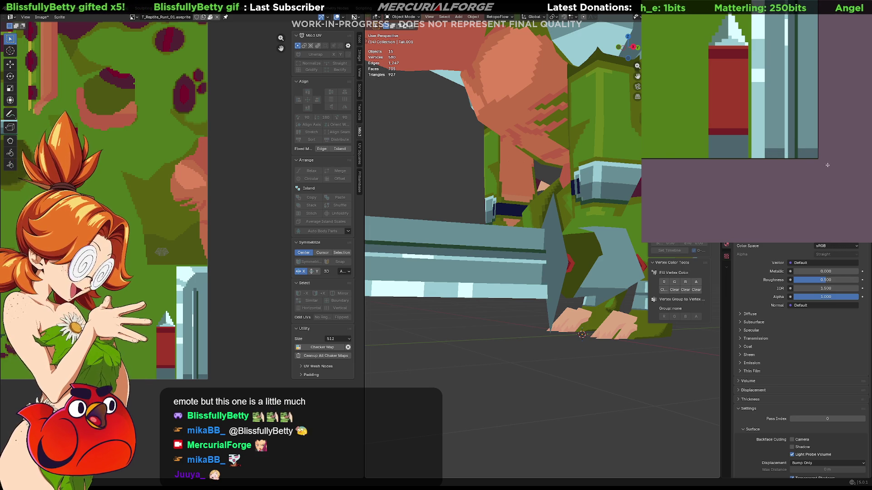
{"action": "left_click_drag", "start_coordinate": [781, 149], "coordinate": [766, 126]}
{"action": "left_click_drag", "start_coordinate": [818, 146], "coordinate": [798, 131]}
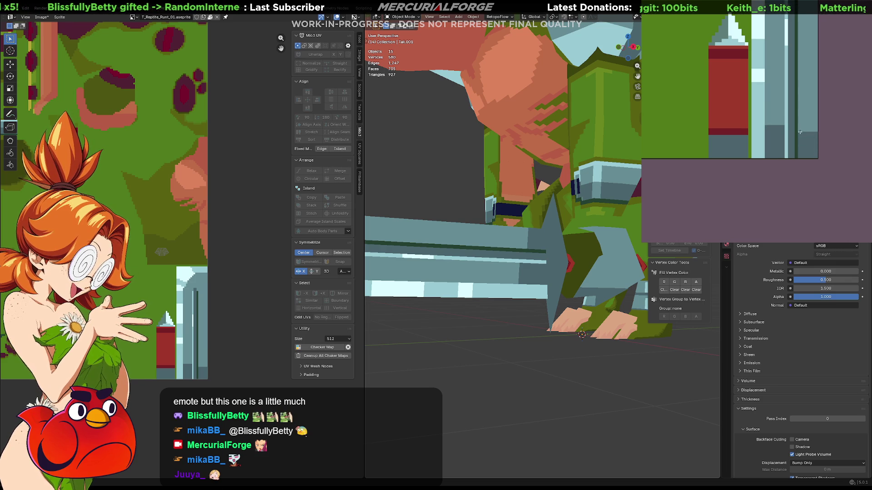
{"action": "scroll", "coordinate": [499, 273], "scroll_direction": "down", "scroll_amount": 5}
{"action": "mouse_move", "coordinate": [499, 273]}
{"action": "middle_mouse_down"}
{"action": "mouse_move", "coordinate": [522, 290]}
{"action": "mouse_move", "coordinate": [497, 301]}
{"action": "mouse_move", "coordinate": [509, 298]}
{"action": "middle_mouse_up"}
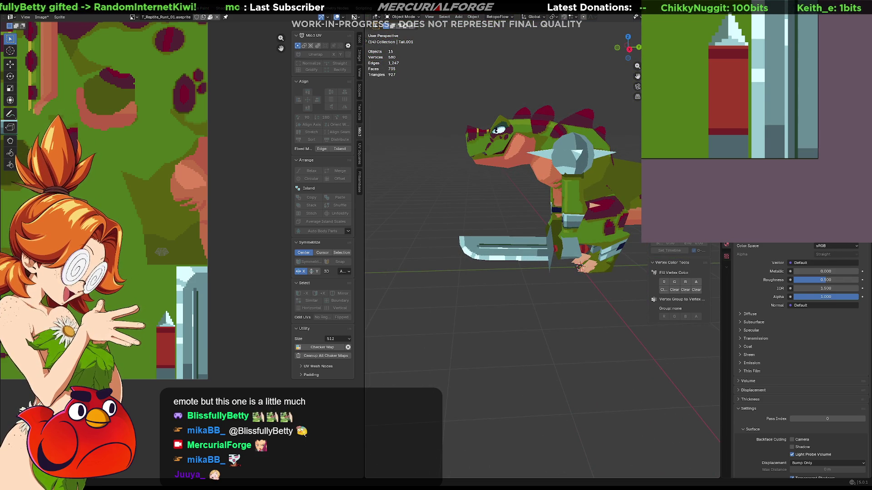